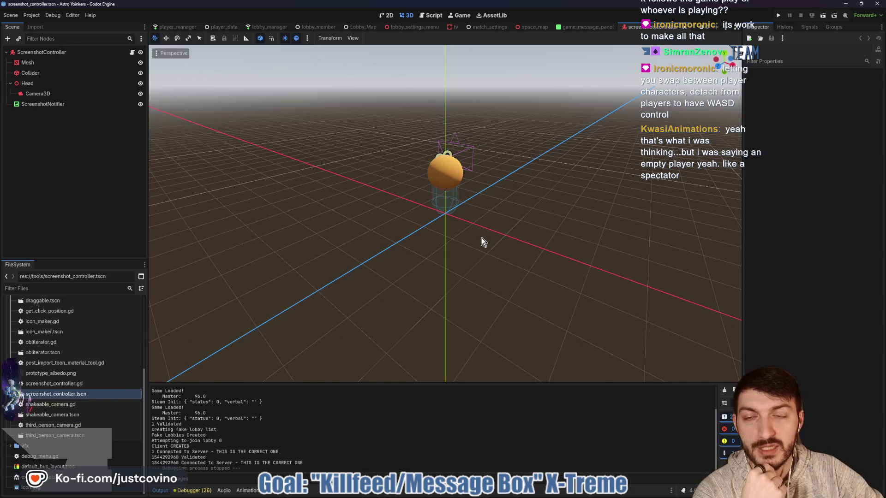
Read through lobby_manager.gd in the lobby_manager scene, then glance at the player_data scene
{"action": "mouse_move", "coordinate": [407, 234]}
{"action": "left_mouse_down"}
{"action": "mouse_move", "coordinate": [437, 269]}
{"action": "mouse_move", "coordinate": [392, 262]}
{"action": "left_mouse_up"}
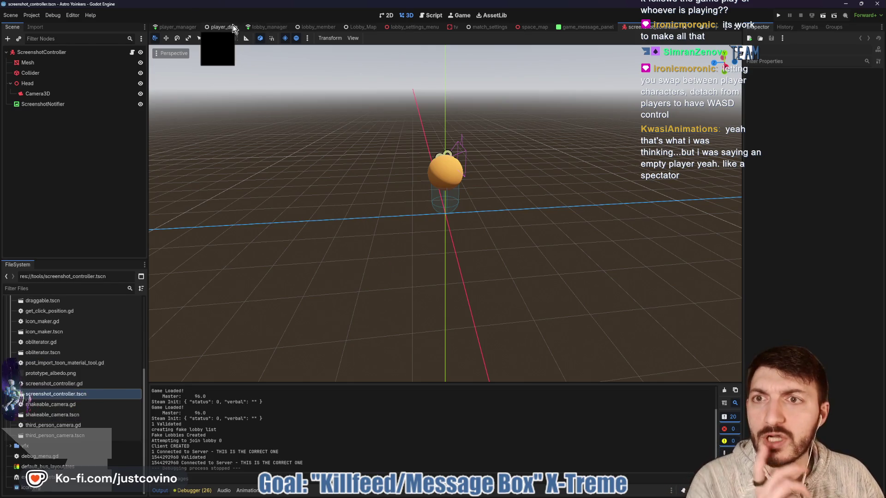
{"action": "left_click", "coordinate": [270, 27]}
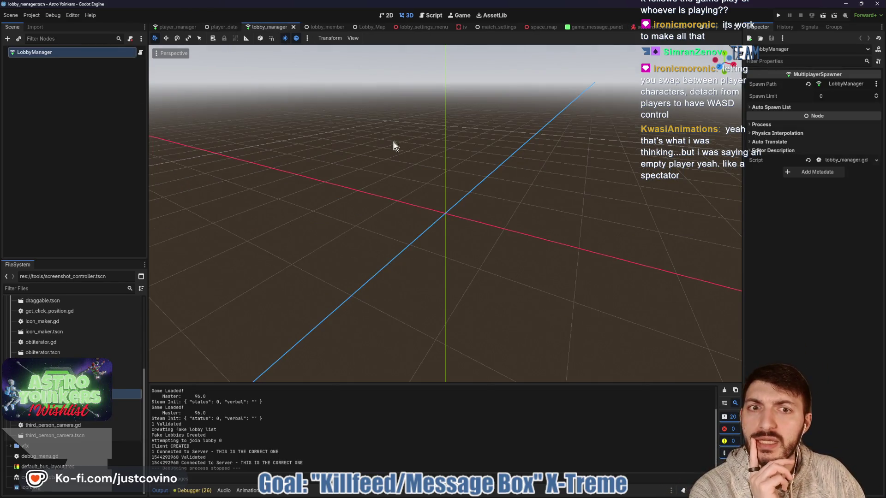
{"action": "left_click", "coordinate": [141, 54]}
{"action": "scroll", "coordinate": [452, 159], "scroll_direction": "down", "scroll_amount": 1}
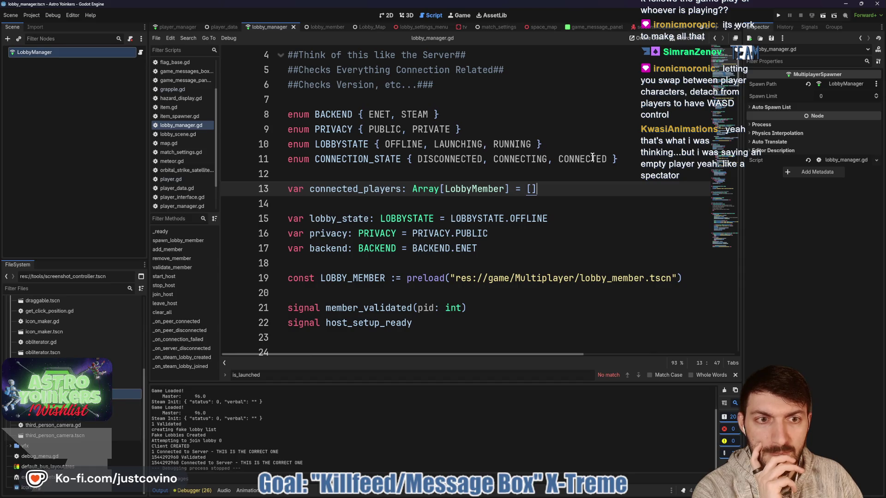
{"action": "left_click", "coordinate": [221, 28]}
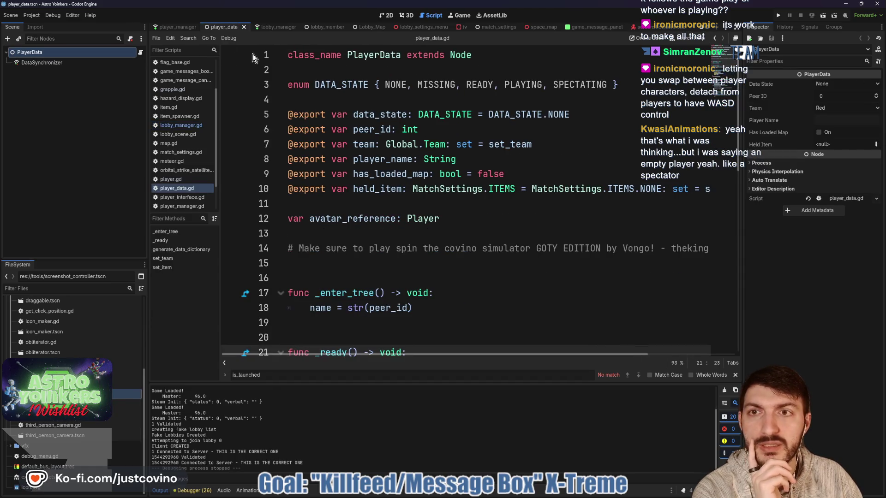
Skim player_manager.gd, then go back to player_data.gd and select SPECTATING in its DATA_STATE enum
{"action": "left_click", "coordinate": [186, 27]}
{"action": "scroll", "coordinate": [464, 200], "scroll_direction": "up", "scroll_amount": 15}
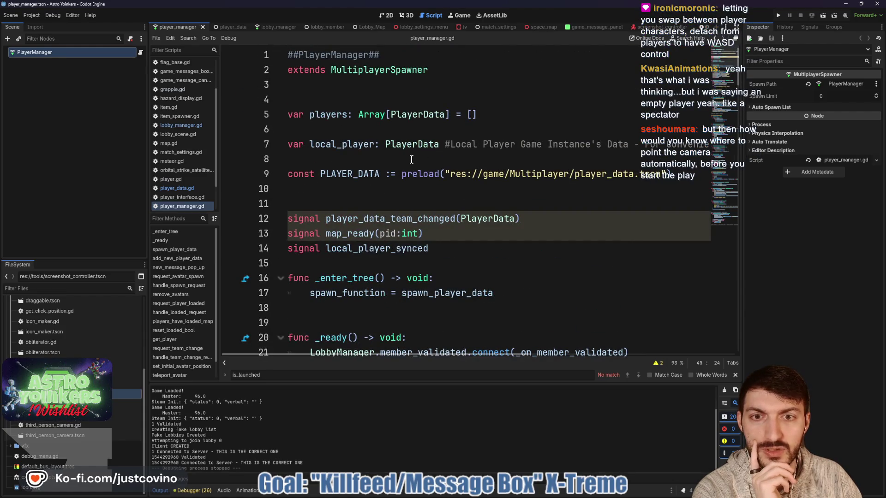
{"action": "scroll", "coordinate": [414, 162], "scroll_direction": "down", "scroll_amount": 3}
{"action": "scroll", "coordinate": [414, 161], "scroll_direction": "up", "scroll_amount": 3}
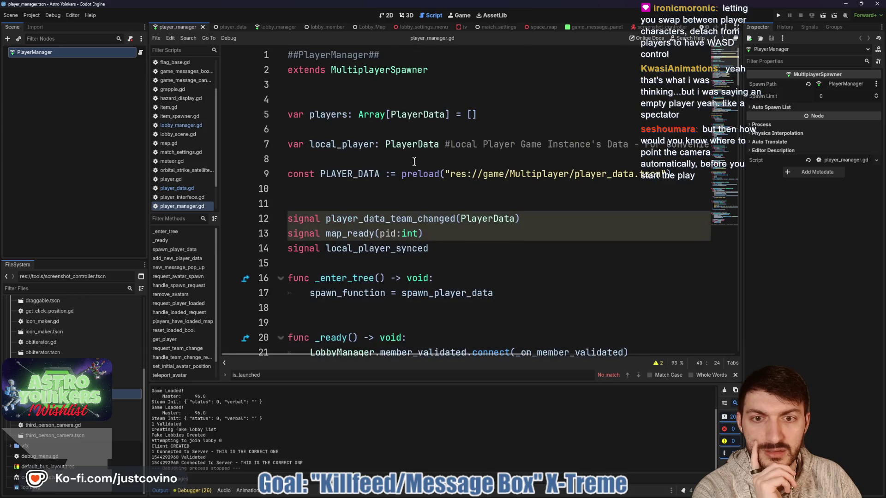
{"action": "scroll", "coordinate": [414, 161], "scroll_direction": "down", "scroll_amount": 4}
{"action": "left_click", "coordinate": [232, 29]}
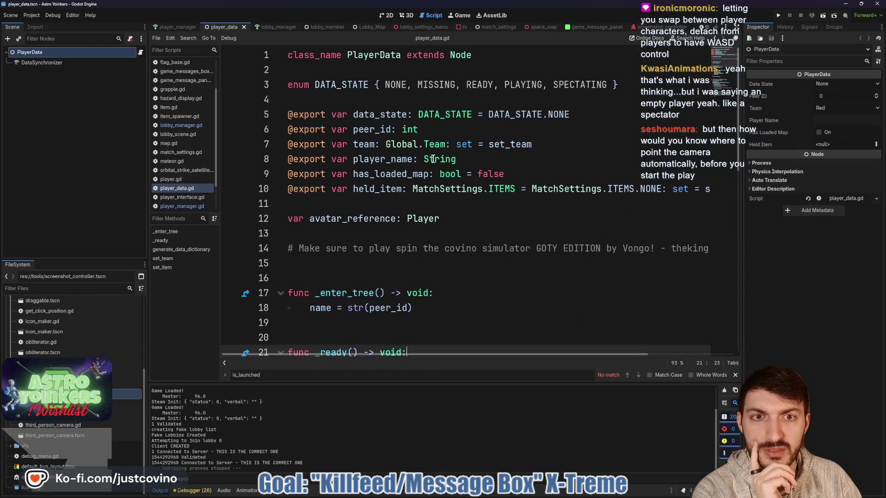
{"action": "double_click", "coordinate": [582, 85]}
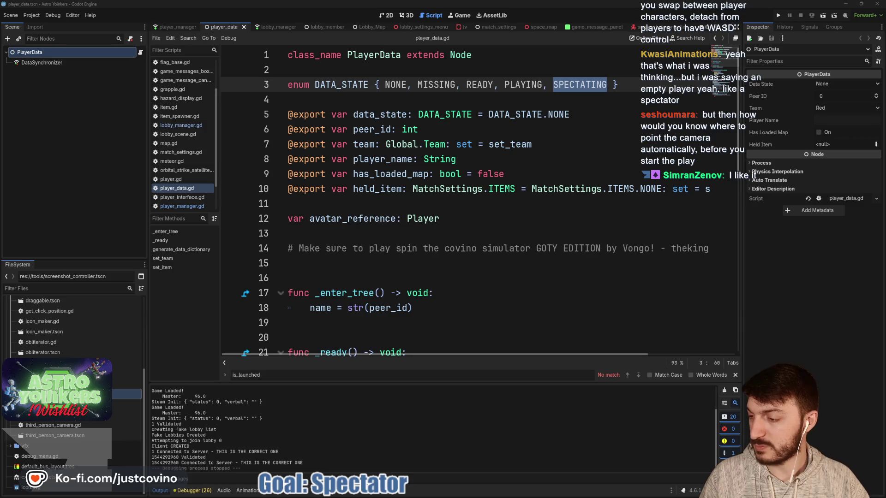
{"action": "left_click", "coordinate": [509, 264]}
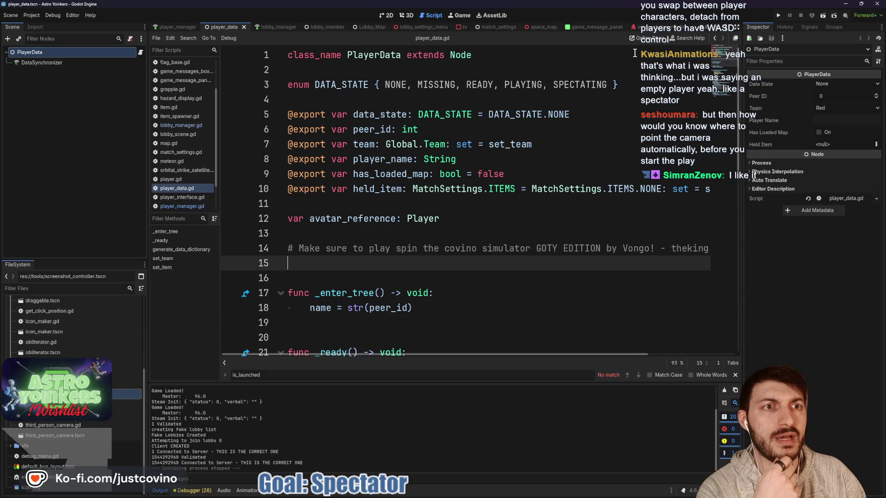
Open AvatarSpawner's player_spawner.gd in the game scene and select spawn_player's Player return type
{"action": "scroll", "coordinate": [465, 174], "scroll_direction": "down", "scroll_amount": 7}
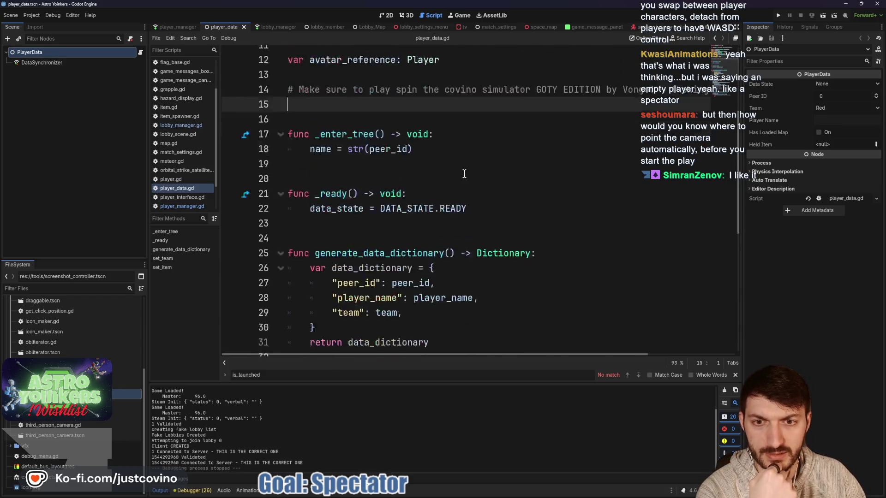
{"action": "scroll", "coordinate": [172, 28], "scroll_direction": "up", "scroll_amount": 3}
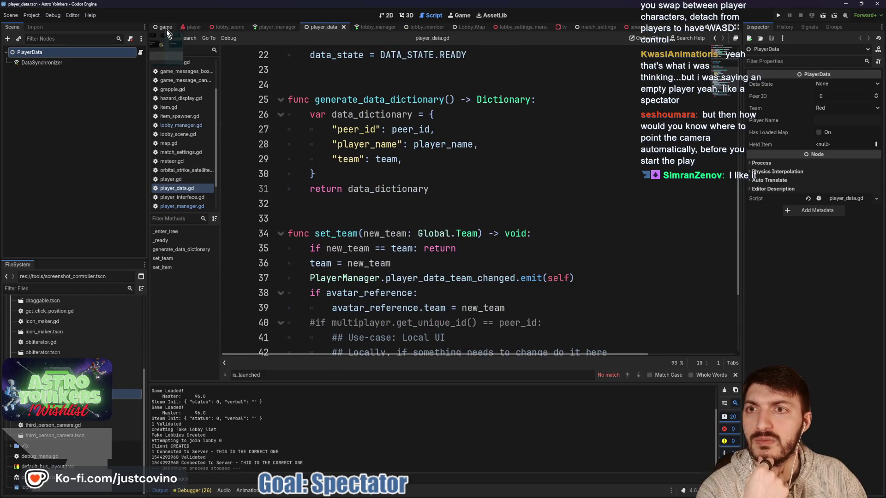
{"action": "left_click", "coordinate": [164, 27]}
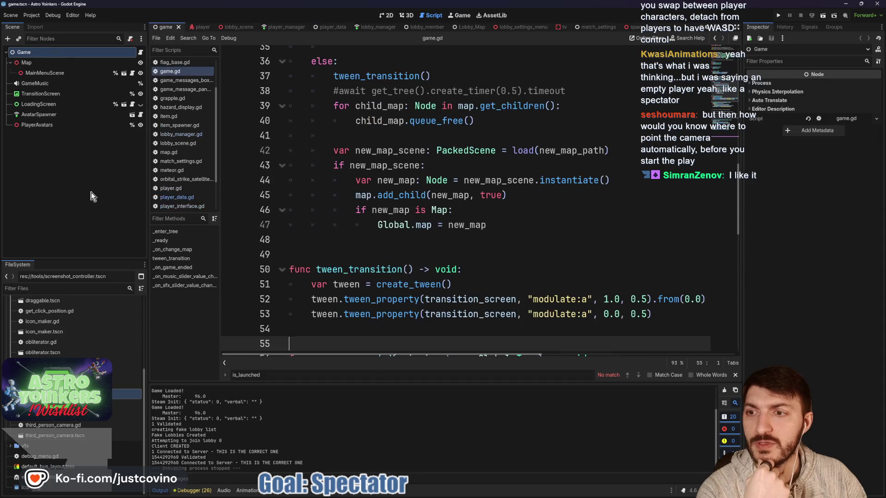
{"action": "left_click", "coordinate": [141, 115]}
{"action": "left_click", "coordinate": [475, 226]}
{"action": "scroll", "coordinate": [475, 226], "scroll_direction": "down", "scroll_amount": 1}
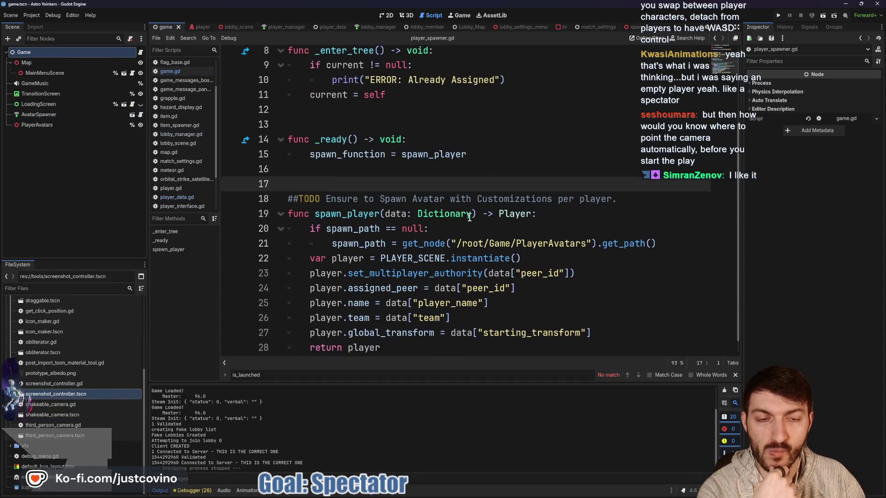
{"action": "scroll", "coordinate": [416, 213], "scroll_direction": "down", "scroll_amount": 1}
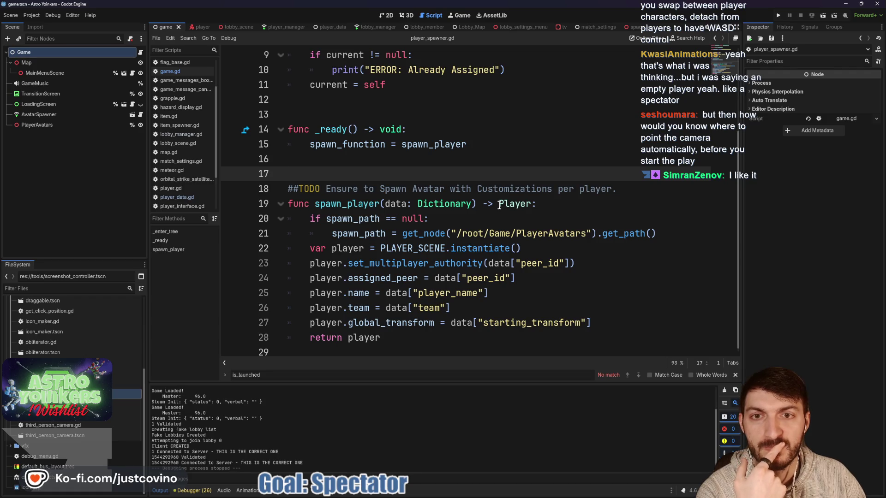
{"action": "scroll", "coordinate": [530, 200], "scroll_direction": "up", "scroll_amount": 1}
{"action": "scroll", "coordinate": [565, 198], "scroll_direction": "down", "scroll_amount": 1}
{"action": "double_click", "coordinate": [516, 204]}
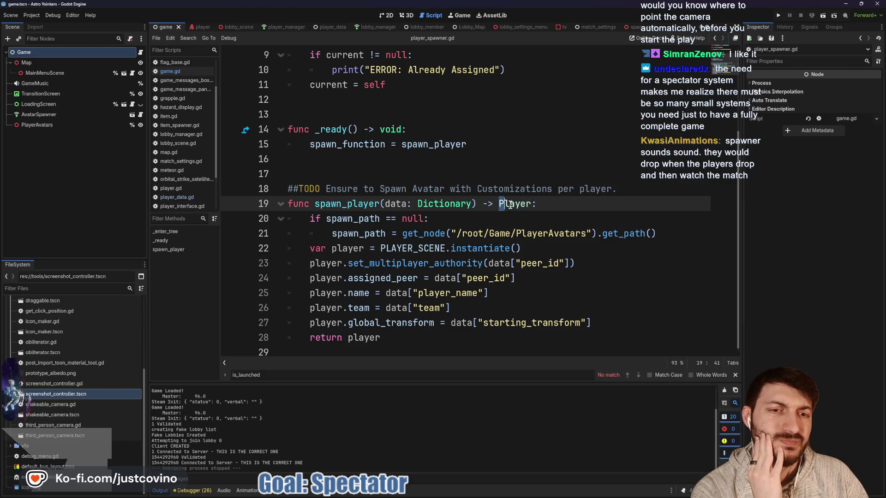
Select the spawn_player signature, then check and close the space_map and screenshot_controller tabs
{"action": "left_click", "coordinate": [334, 247]}
{"action": "left_click_drag", "start_coordinate": [314, 203], "coordinate": [535, 204]}
{"action": "left_click", "coordinate": [515, 203]}
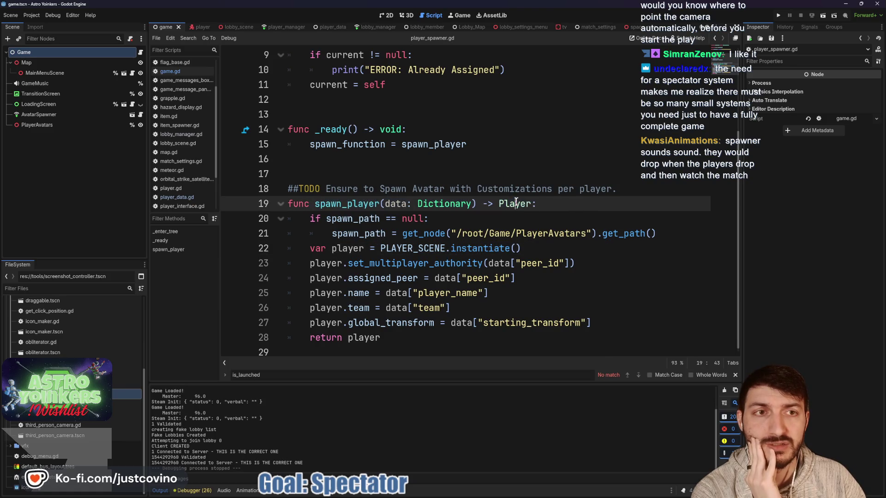
{"action": "left_click", "coordinate": [647, 28]}
{"action": "left_click", "coordinate": [657, 27]}
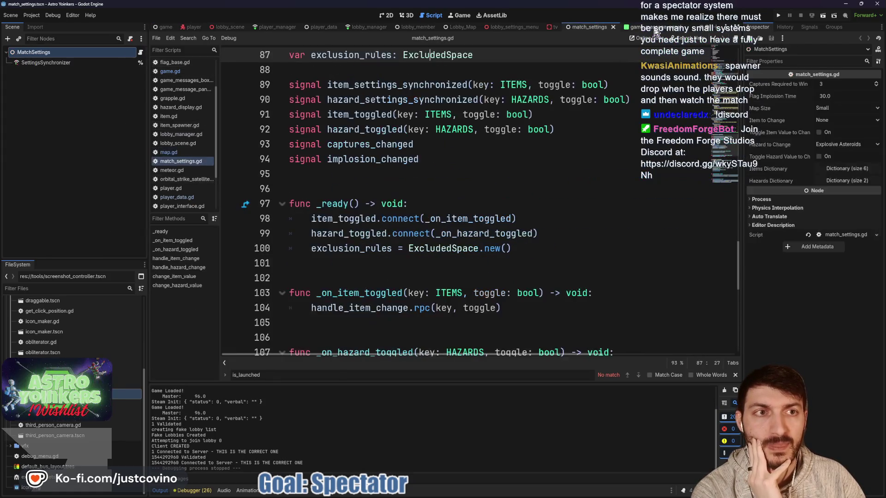
{"action": "left_click", "coordinate": [667, 29]}
{"action": "left_click", "coordinate": [682, 28]}
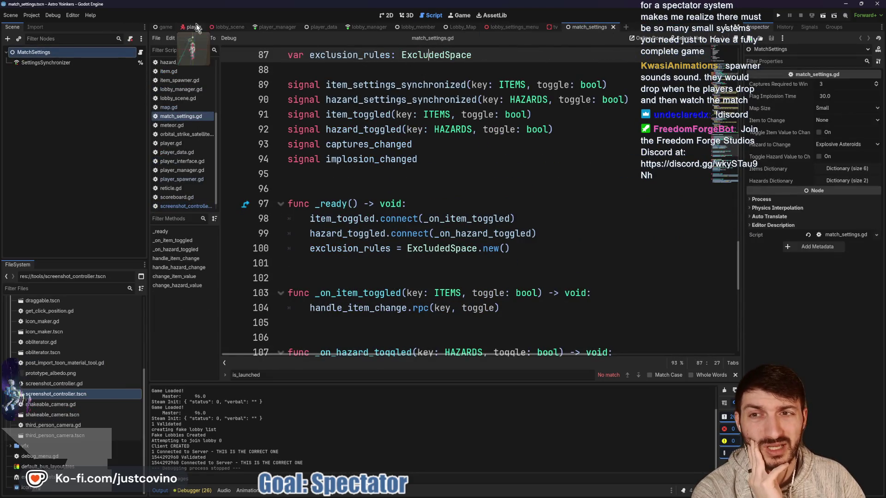
Scroll through player.gd in the player scene, then return to the game scene's game.gd
{"action": "left_click", "coordinate": [194, 27]}
{"action": "scroll", "coordinate": [379, 151], "scroll_direction": "up", "scroll_amount": 15}
{"action": "scroll", "coordinate": [379, 151], "scroll_direction": "up", "scroll_amount": 20}
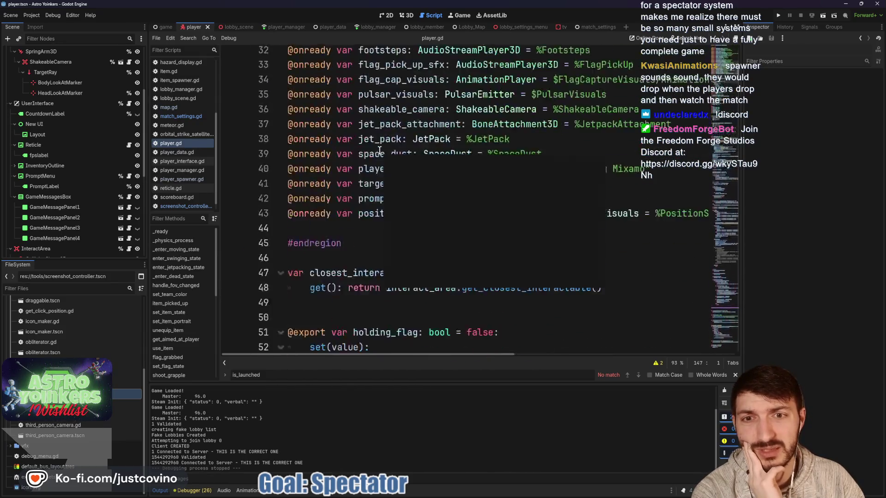
{"action": "scroll", "coordinate": [442, 170], "scroll_direction": "down", "scroll_amount": 10}
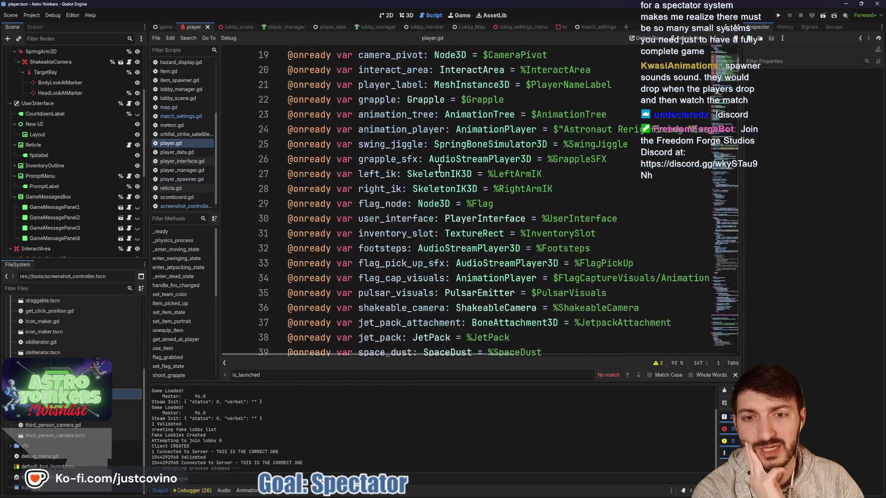
{"action": "scroll", "coordinate": [435, 164], "scroll_direction": "up", "scroll_amount": 4}
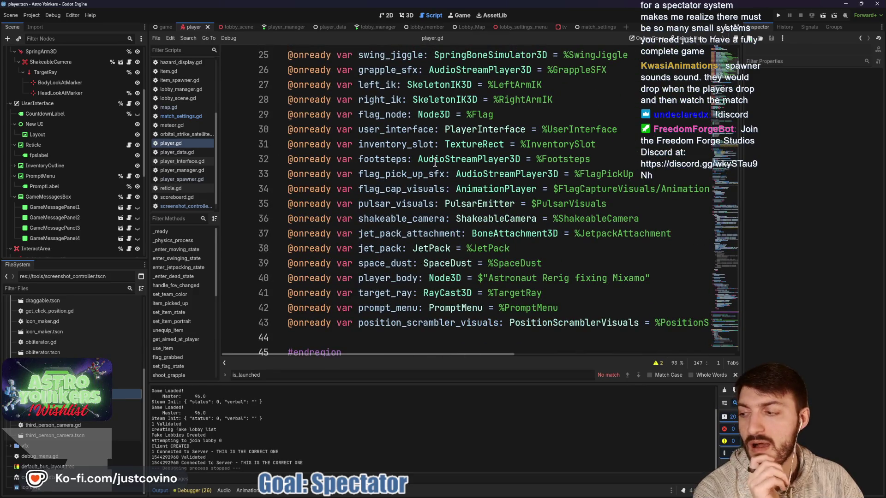
{"action": "scroll", "coordinate": [434, 162], "scroll_direction": "down", "scroll_amount": 4}
{"action": "scroll", "coordinate": [434, 162], "scroll_direction": "down", "scroll_amount": 5}
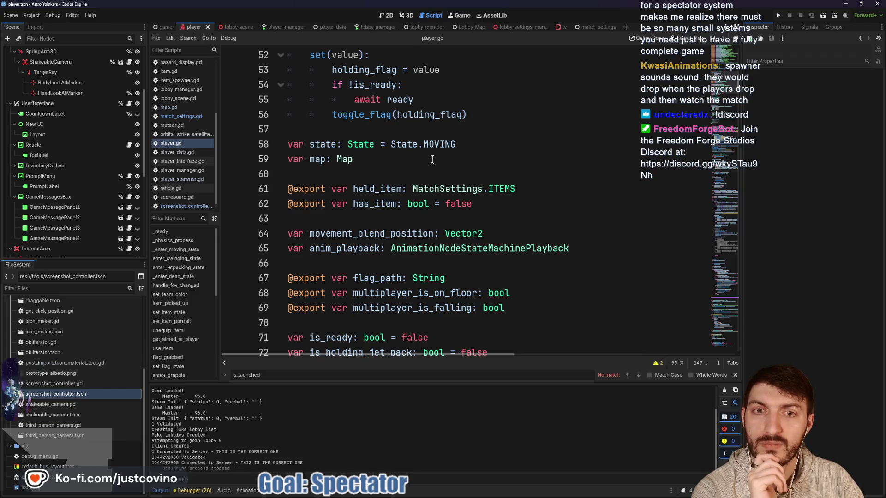
{"action": "scroll", "coordinate": [433, 159], "scroll_direction": "down", "scroll_amount": 9}
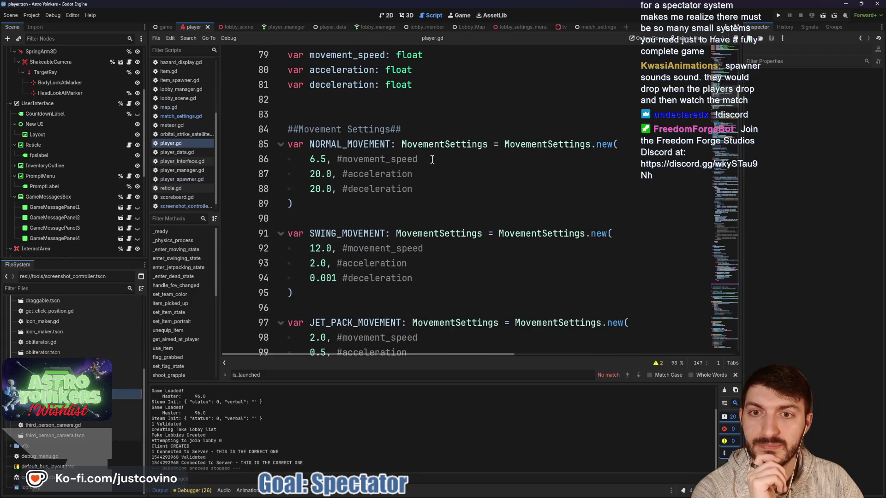
{"action": "scroll", "coordinate": [432, 159], "scroll_direction": "down", "scroll_amount": 11}
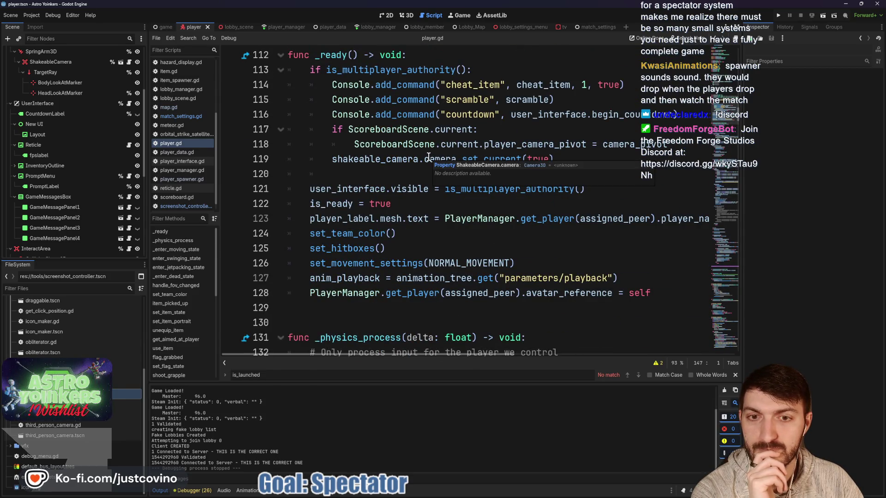
{"action": "scroll", "coordinate": [428, 156], "scroll_direction": "up", "scroll_amount": 5}
{"action": "scroll", "coordinate": [428, 157], "scroll_direction": "up", "scroll_amount": 6}
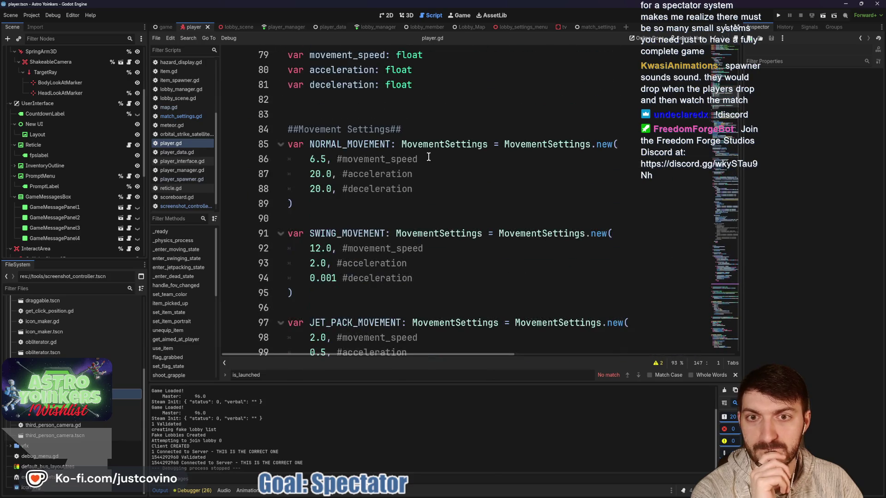
{"action": "scroll", "coordinate": [428, 157], "scroll_direction": "up", "scroll_amount": 5}
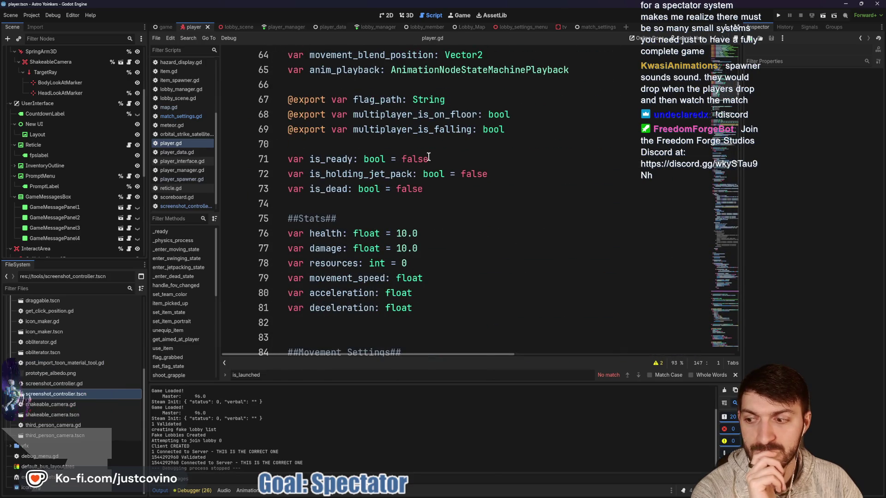
{"action": "scroll", "coordinate": [428, 157], "scroll_direction": "up", "scroll_amount": 3}
{"action": "scroll", "coordinate": [428, 157], "scroll_direction": "up", "scroll_amount": 7}
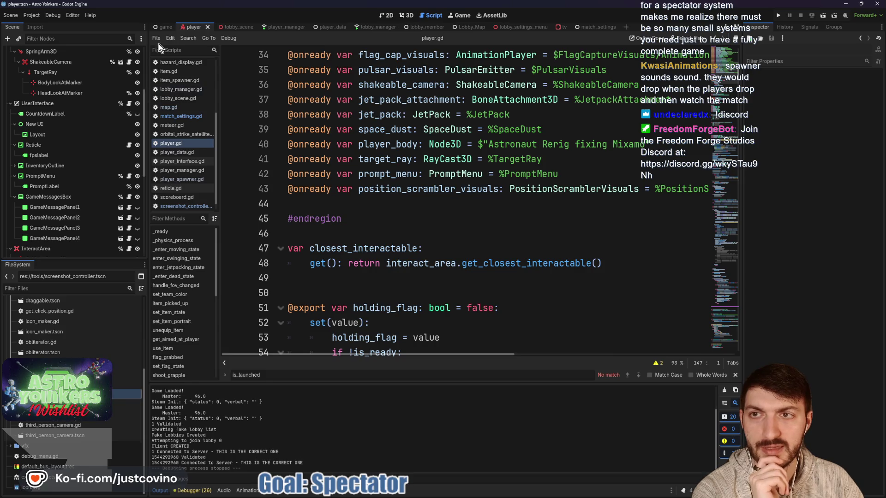
{"action": "left_click", "coordinate": [162, 26]}
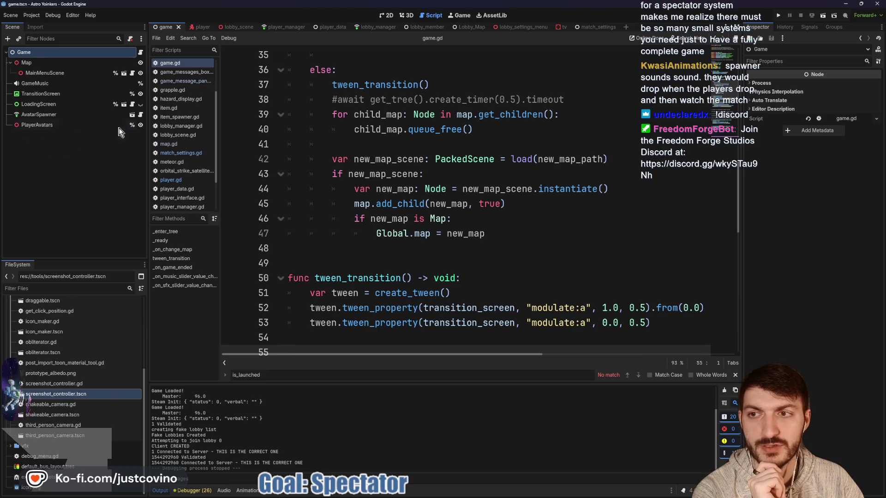
{"action": "left_click", "coordinate": [282, 27]}
{"action": "left_click", "coordinate": [325, 27]}
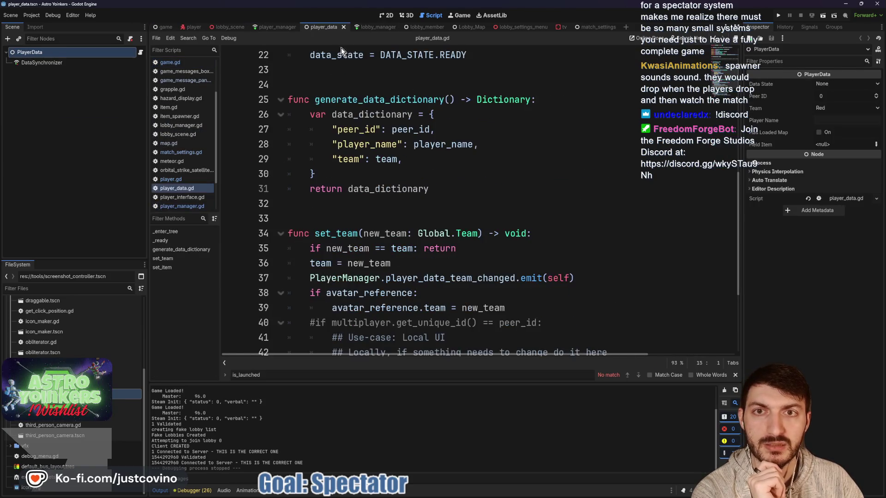
{"action": "scroll", "coordinate": [456, 150], "scroll_direction": "up", "scroll_amount": 7}
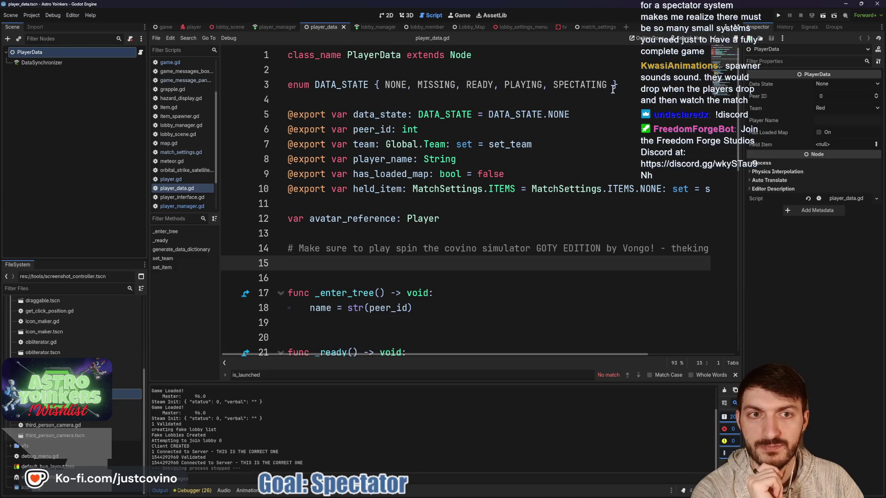
{"action": "mouse_move", "coordinate": [615, 86]}
{"action": "left_mouse_down"}
{"action": "mouse_move", "coordinate": [526, 86]}
{"action": "mouse_move", "coordinate": [553, 86]}
{"action": "left_mouse_up"}
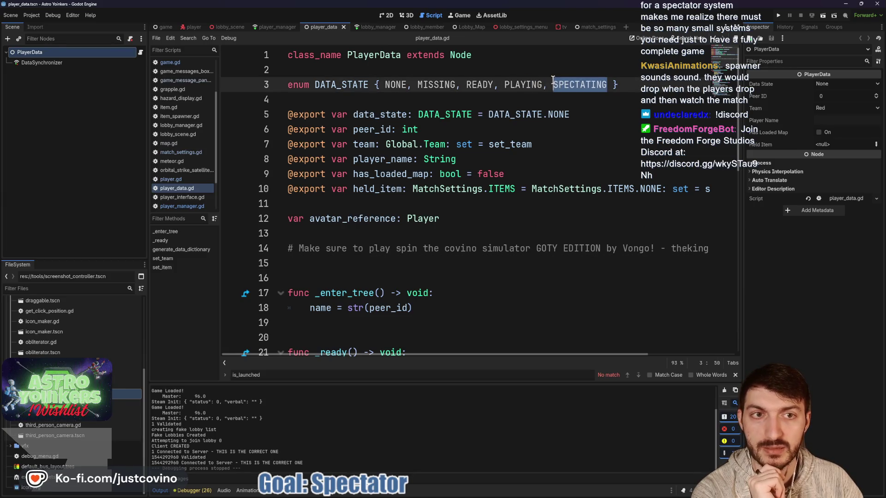
{"action": "scroll", "coordinate": [501, 121], "scroll_direction": "down", "scroll_amount": 3}
{"action": "scroll", "coordinate": [502, 120], "scroll_direction": "down", "scroll_amount": 7}
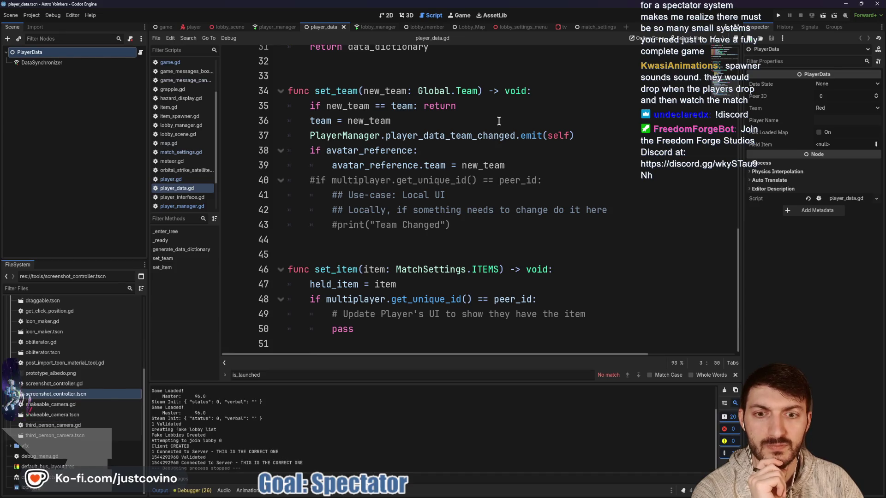
{"action": "scroll", "coordinate": [374, 175], "scroll_direction": "up", "scroll_amount": 1}
{"action": "scroll", "coordinate": [361, 203], "scroll_direction": "up", "scroll_amount": 3}
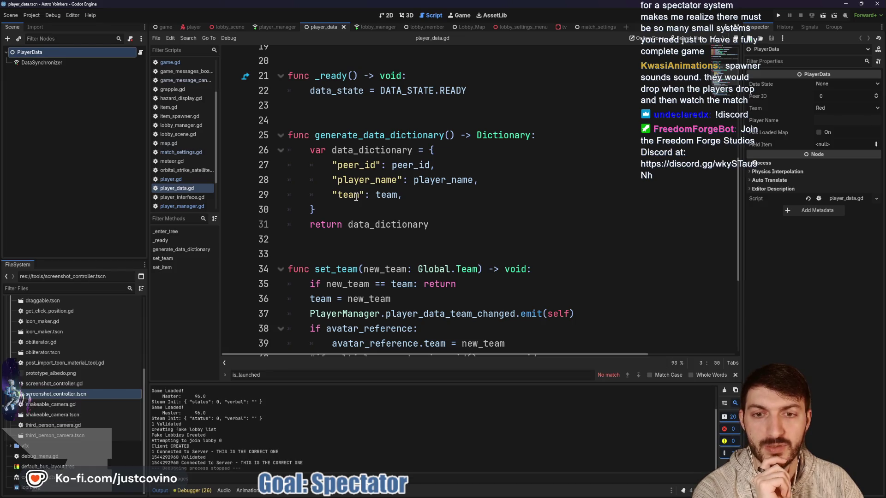
{"action": "scroll", "coordinate": [387, 190], "scroll_direction": "up", "scroll_amount": 1}
{"action": "scroll", "coordinate": [386, 188], "scroll_direction": "up", "scroll_amount": 2}
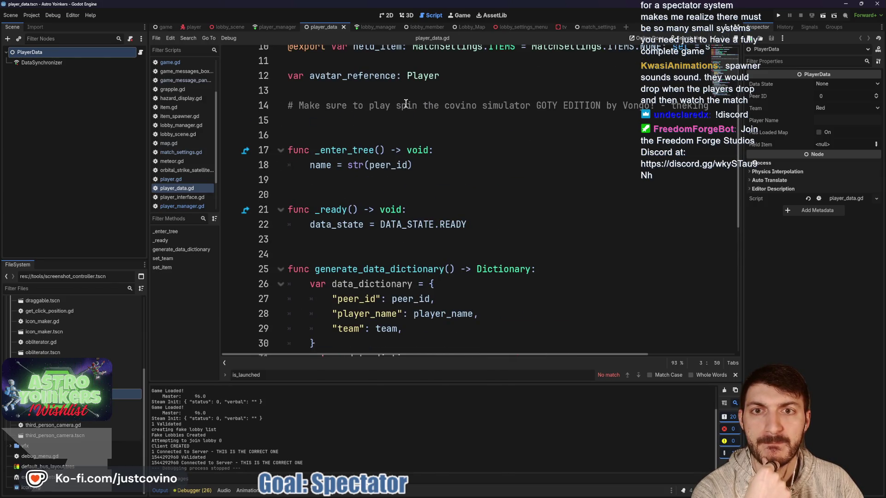
{"action": "scroll", "coordinate": [405, 107], "scroll_direction": "up", "scroll_amount": 1}
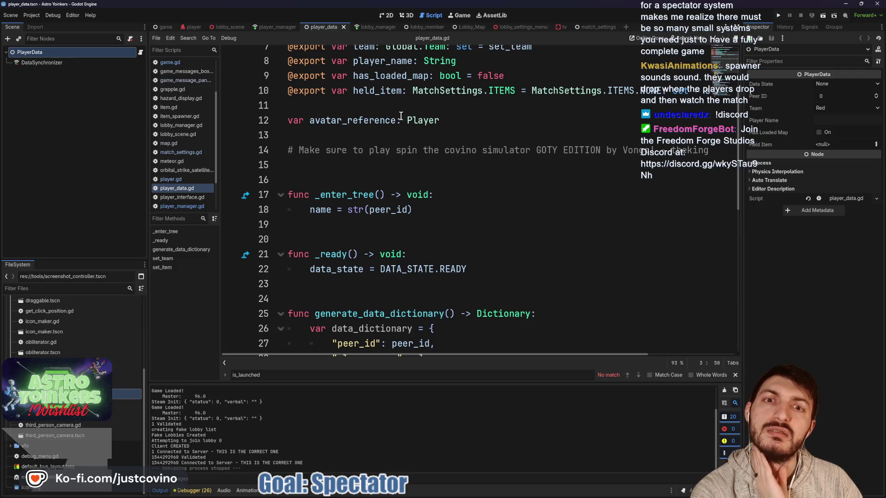
Scroll through player_manager.gd's spawning and message pop-up functions, then start a new empty scene
{"action": "left_click", "coordinate": [278, 27]}
{"action": "scroll", "coordinate": [386, 164], "scroll_direction": "down", "scroll_amount": 4}
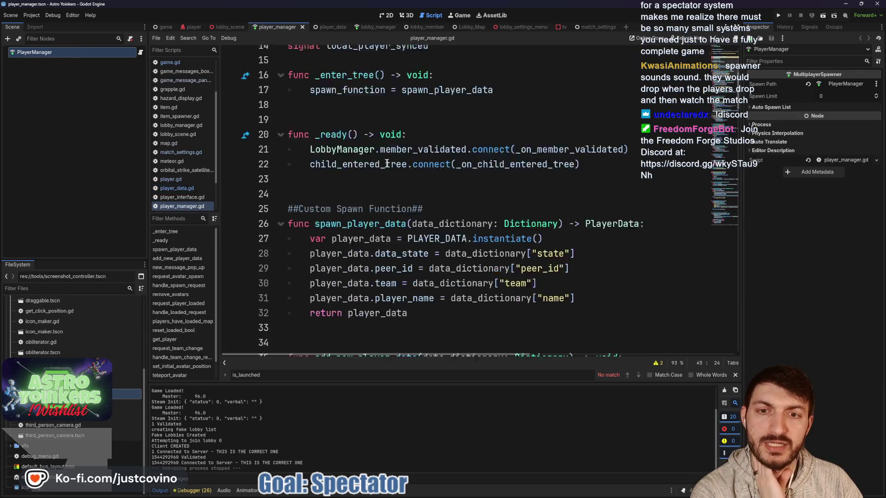
{"action": "scroll", "coordinate": [385, 164], "scroll_direction": "down", "scroll_amount": 2}
{"action": "scroll", "coordinate": [378, 153], "scroll_direction": "up", "scroll_amount": 1}
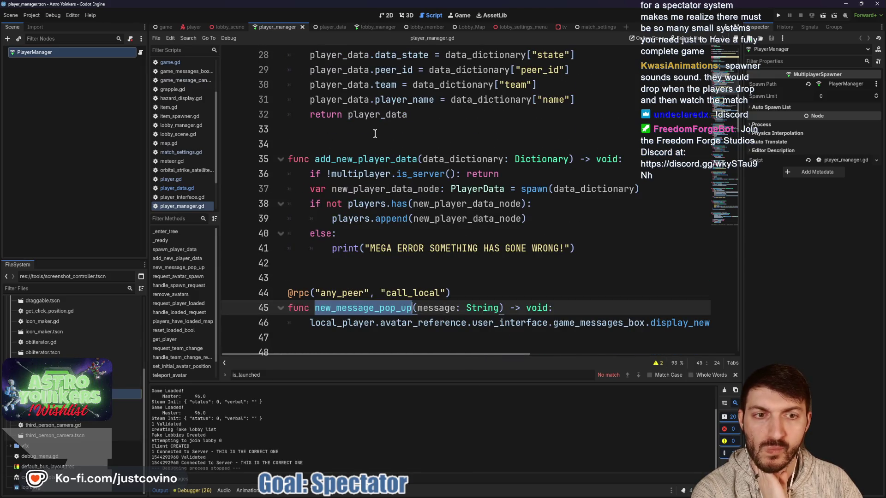
{"action": "scroll", "coordinate": [465, 212], "scroll_direction": "down", "scroll_amount": 2}
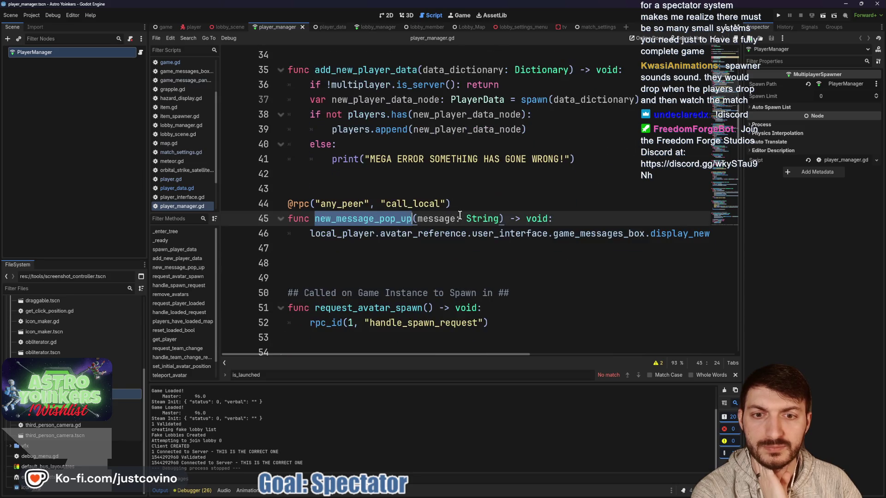
{"action": "scroll", "coordinate": [448, 212], "scroll_direction": "down", "scroll_amount": 1}
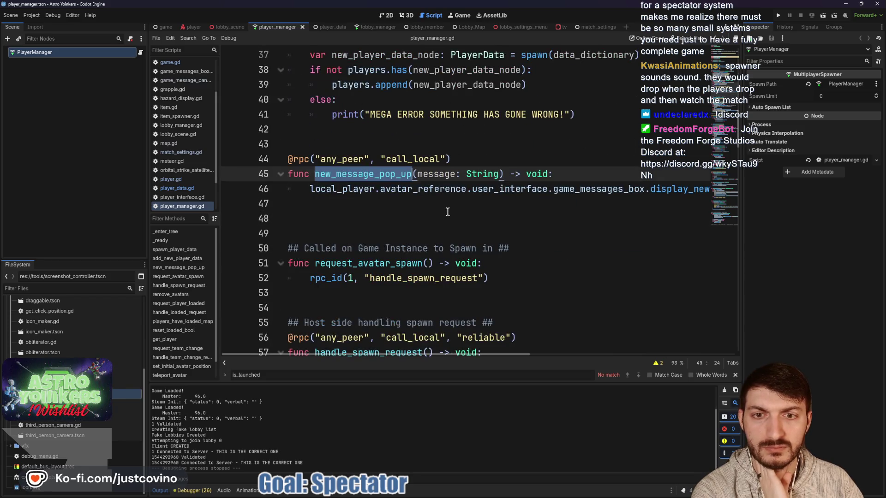
{"action": "scroll", "coordinate": [446, 211], "scroll_direction": "down", "scroll_amount": 1}
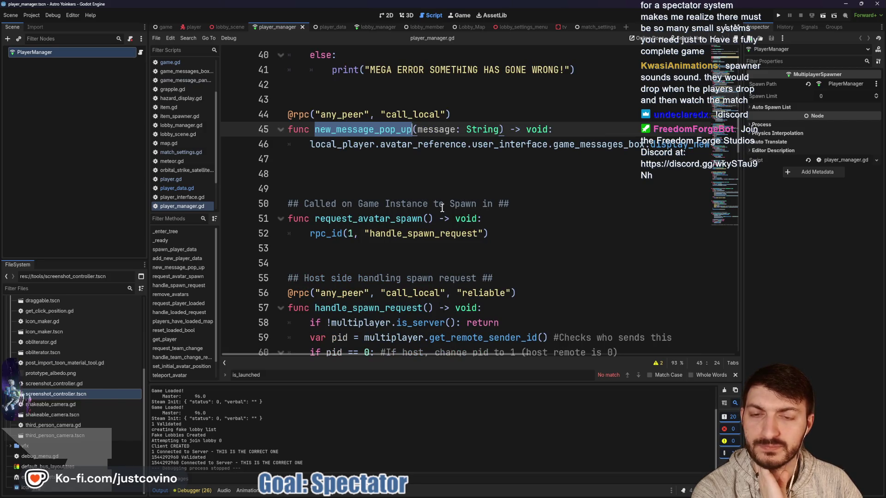
{"action": "scroll", "coordinate": [441, 208], "scroll_direction": "down", "scroll_amount": 2}
{"action": "scroll", "coordinate": [442, 208], "scroll_direction": "down", "scroll_amount": 4}
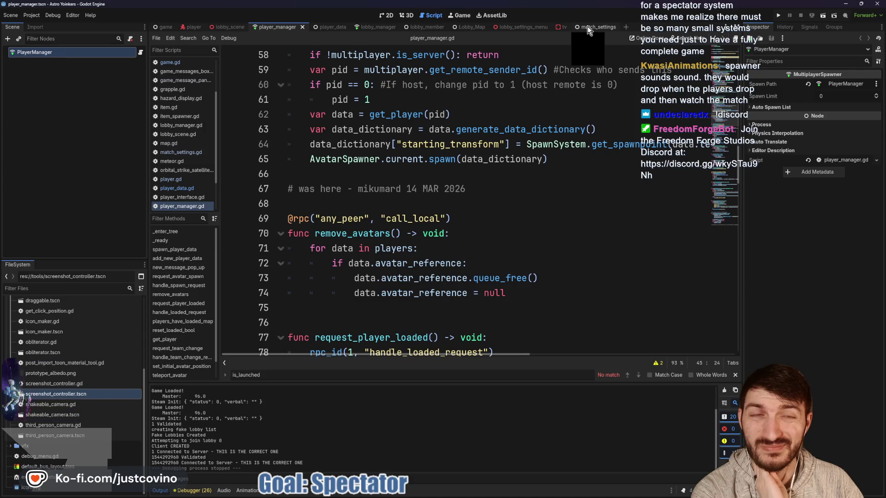
{"action": "scroll", "coordinate": [446, 179], "scroll_direction": "up", "scroll_amount": 4}
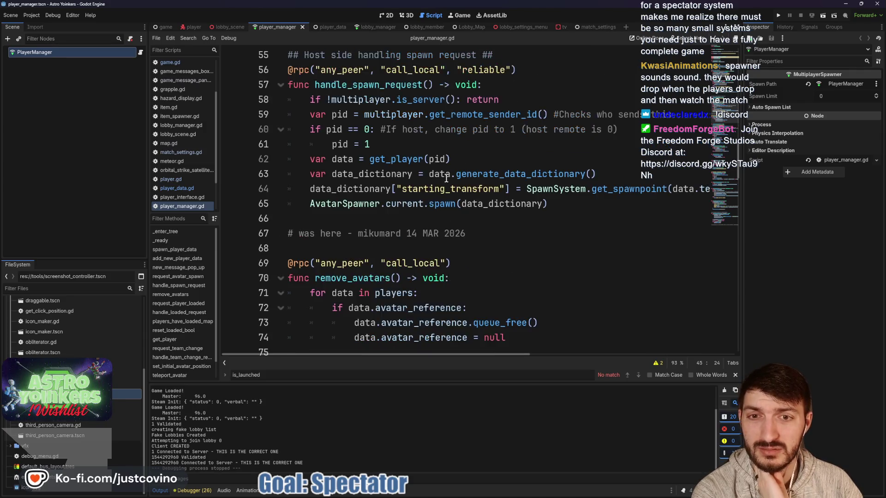
{"action": "scroll", "coordinate": [443, 173], "scroll_direction": "up", "scroll_amount": 3}
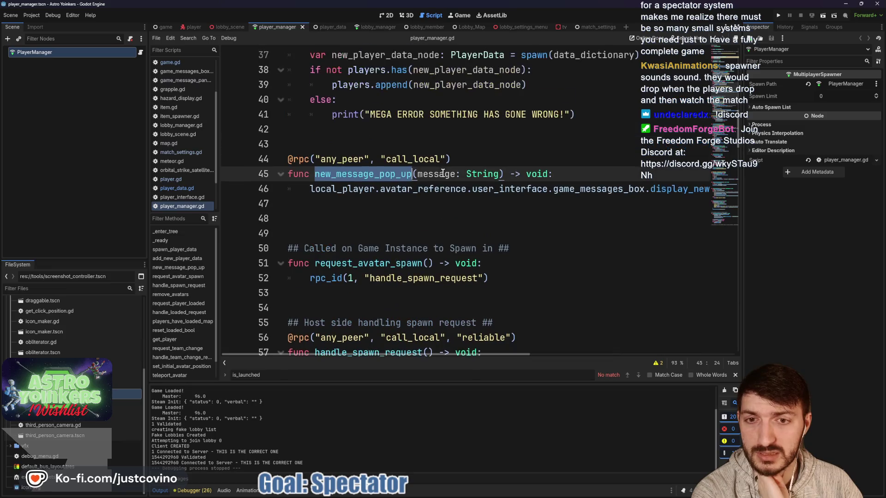
{"action": "left_click", "coordinate": [628, 28]}
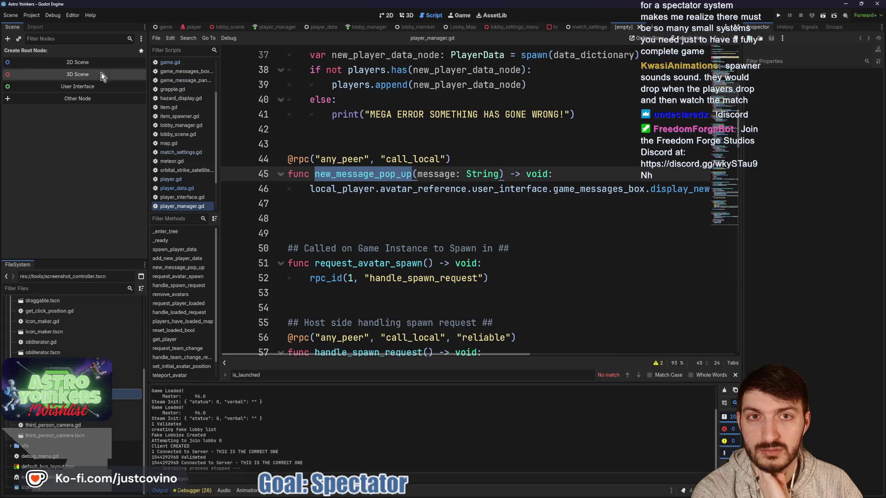
Give the new 3D scene a CharacterBody3D root node named Spectator
{"action": "left_click", "coordinate": [408, 14]}
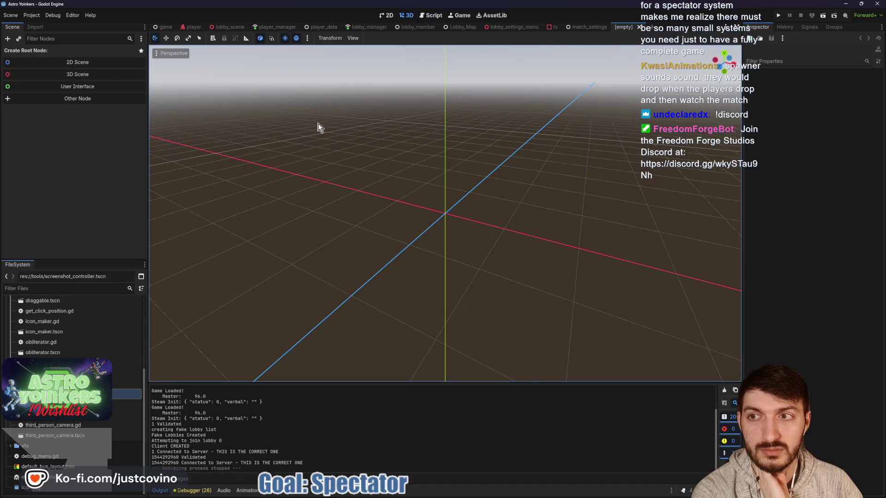
{"action": "key", "text": "ctrl+a"}
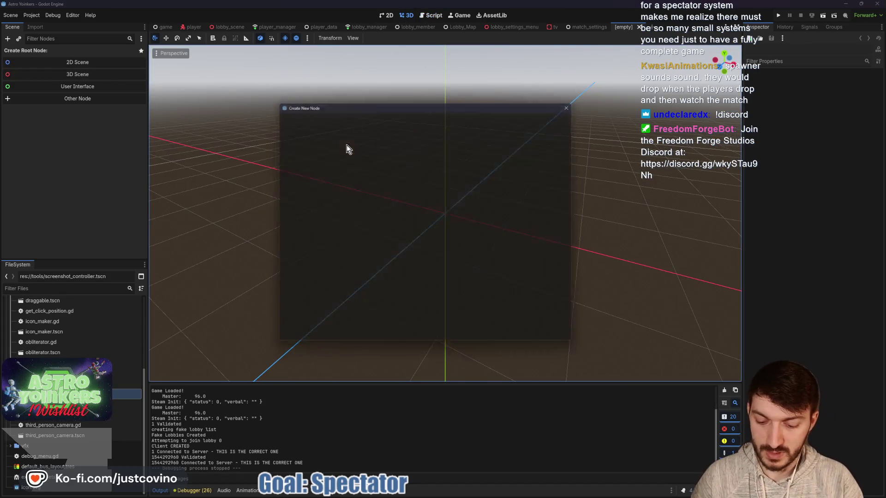
{"action": "type", "text": "character"}
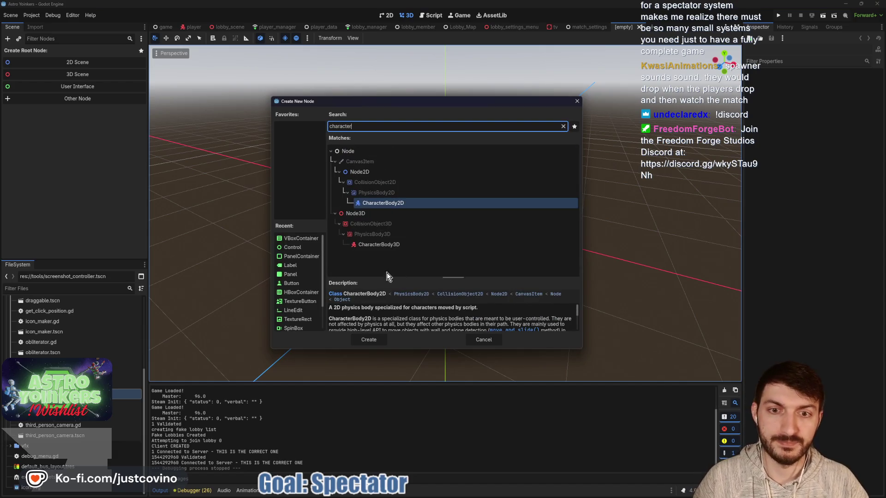
{"action": "left_click", "coordinate": [380, 245]}
{"action": "left_click", "coordinate": [370, 338]}
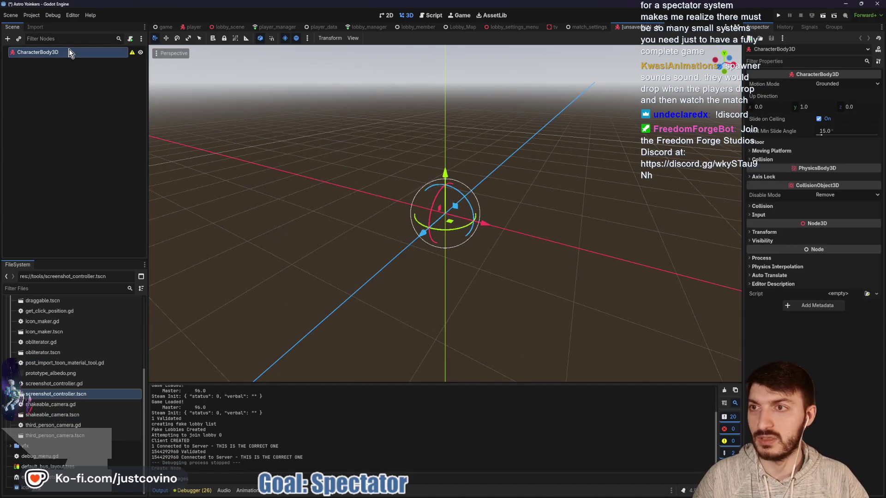
{"action": "double_click", "coordinate": [68, 51]}
{"action": "type", "text": "Spectator"}
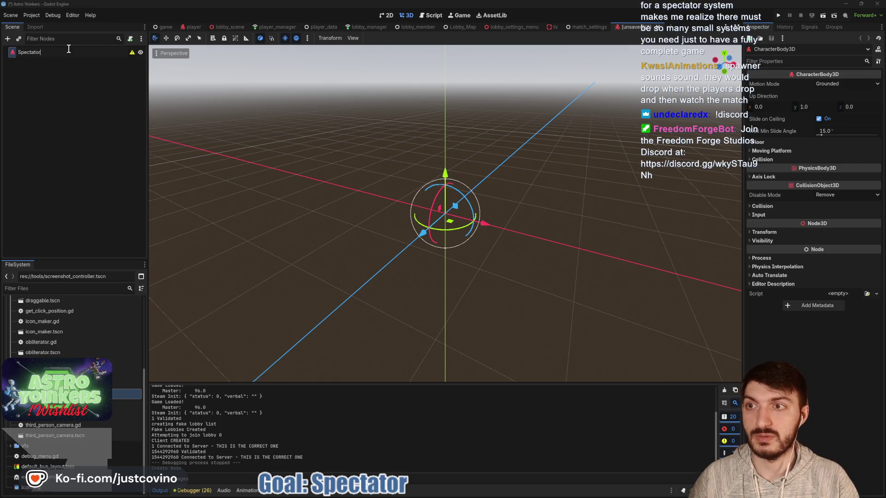
{"action": "key", "text": "Return"}
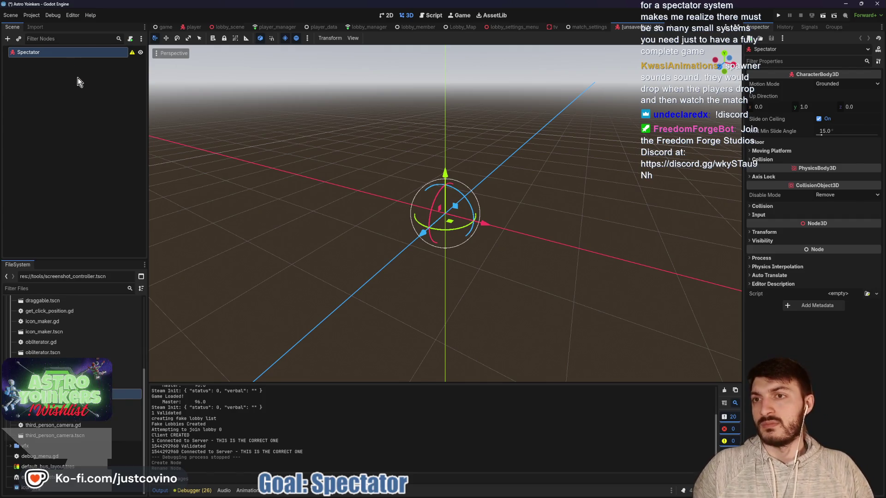
Save the scene as res://tools/spectator.tscn
{"action": "key", "text": "ctrl+s"}
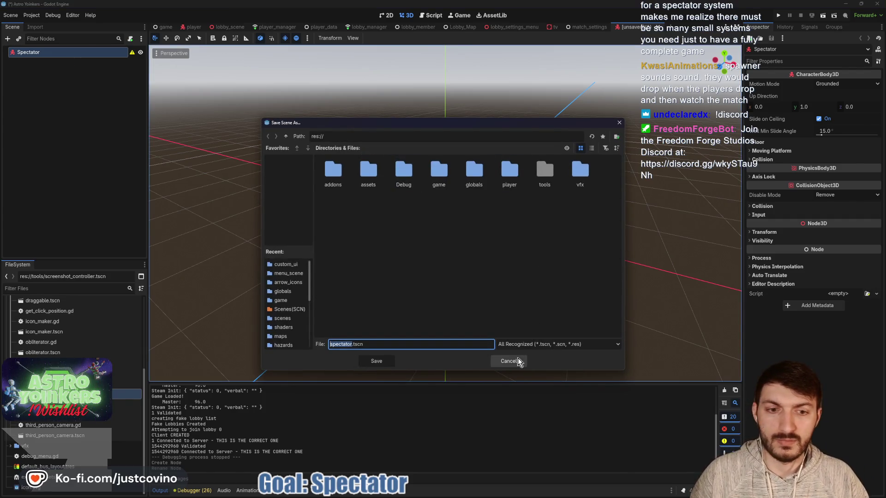
{"action": "double_click", "coordinate": [545, 171]}
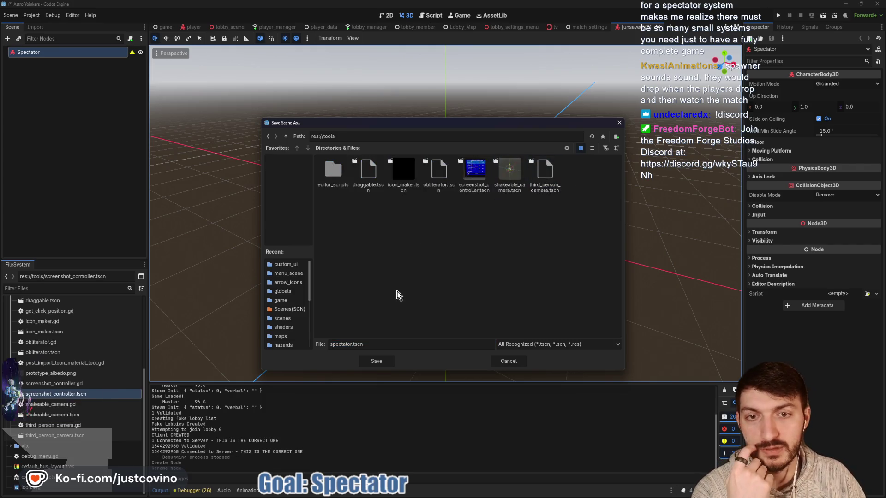
{"action": "left_click", "coordinate": [377, 362]}
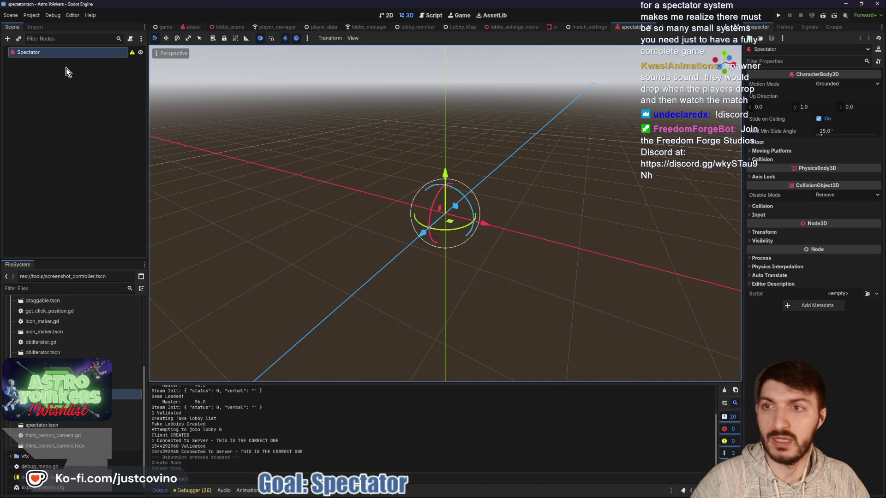
{"action": "key", "text": "ctrl+a"}
Add a CollisionShape3D child to Spectator with a SphereShape3D shape
{"action": "type", "text": "coll"}
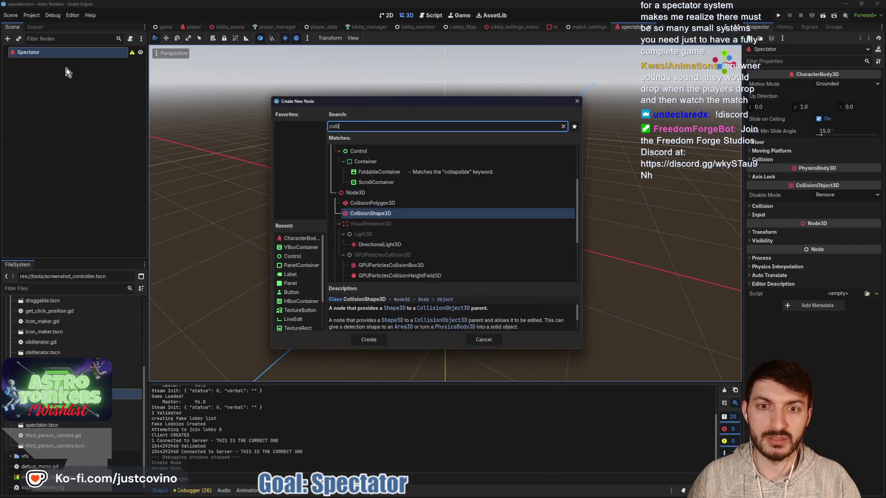
{"action": "key", "text": "Return"}
{"action": "left_click", "coordinate": [832, 84]}
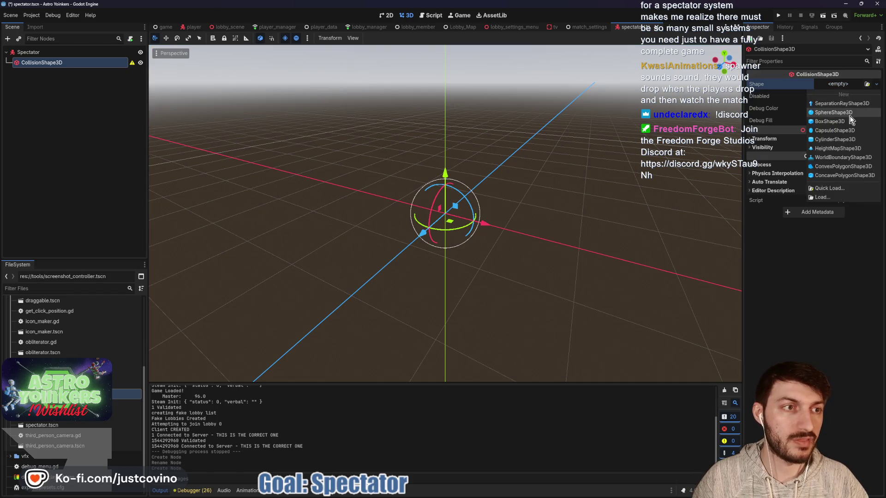
{"action": "left_click", "coordinate": [844, 128]}
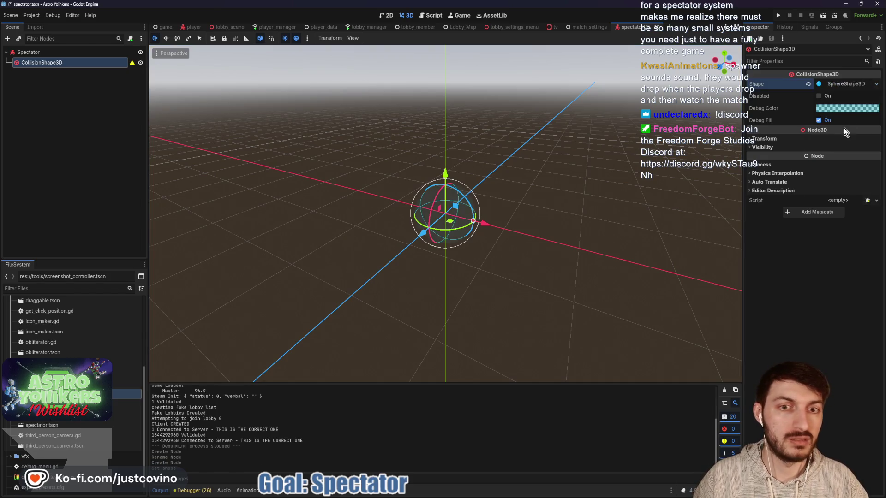
{"action": "left_click", "coordinate": [781, 140]}
{"action": "left_click", "coordinate": [782, 143]}
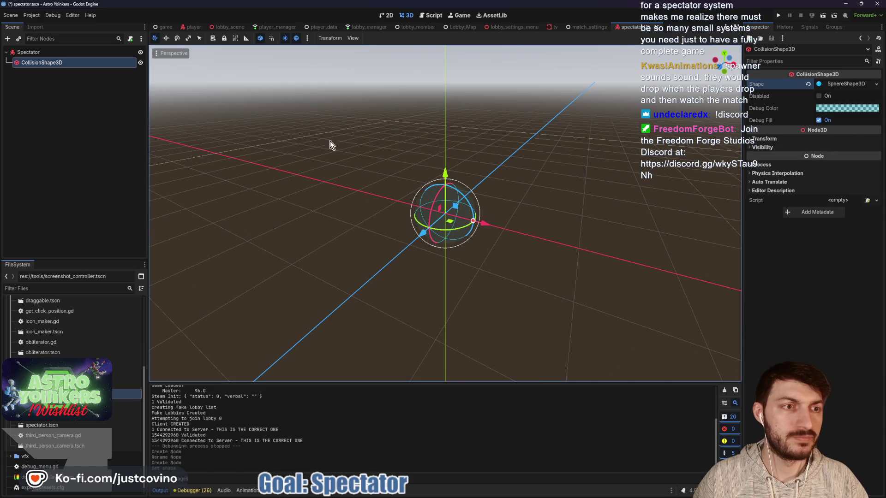
Turn off Spectator's collision layer 1 and mask 1, and save the scene
{"action": "left_click", "coordinate": [51, 55]}
{"action": "left_click", "coordinate": [766, 206]}
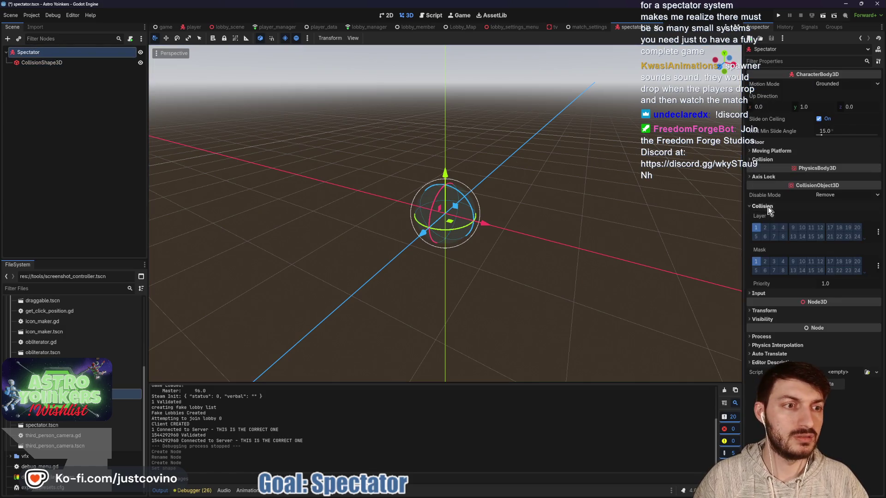
{"action": "left_click", "coordinate": [755, 227]}
{"action": "left_click", "coordinate": [756, 261]}
{"action": "left_click_drag", "start_coordinate": [595, 204], "coordinate": [530, 189]}
{"action": "key", "text": "ctrl+s"}
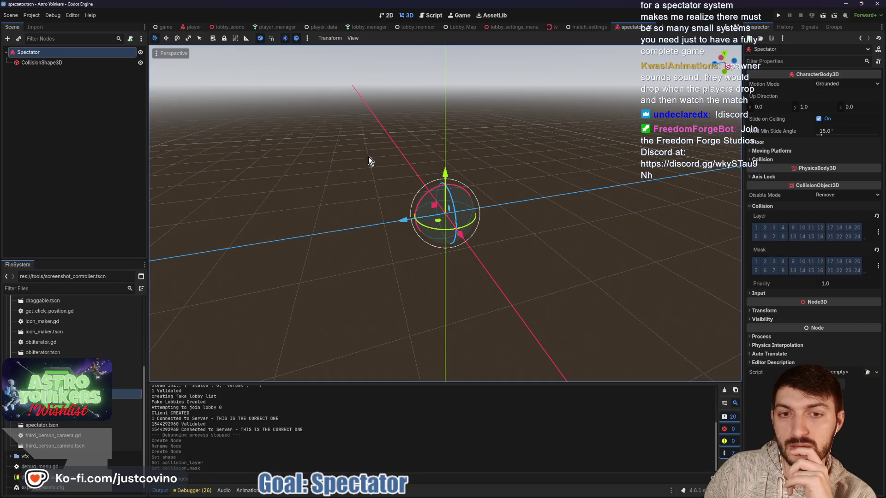
{"action": "left_click_drag", "start_coordinate": [438, 141], "coordinate": [429, 239]}
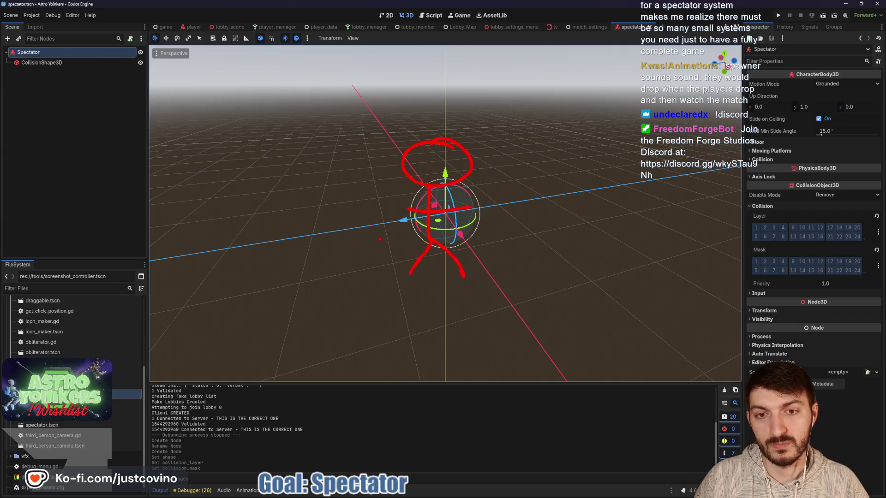
{"action": "mouse_move", "coordinate": [470, 218]}
{"action": "left_mouse_down"}
{"action": "mouse_move", "coordinate": [392, 228]}
{"action": "mouse_move", "coordinate": [473, 221]}
{"action": "left_mouse_up"}
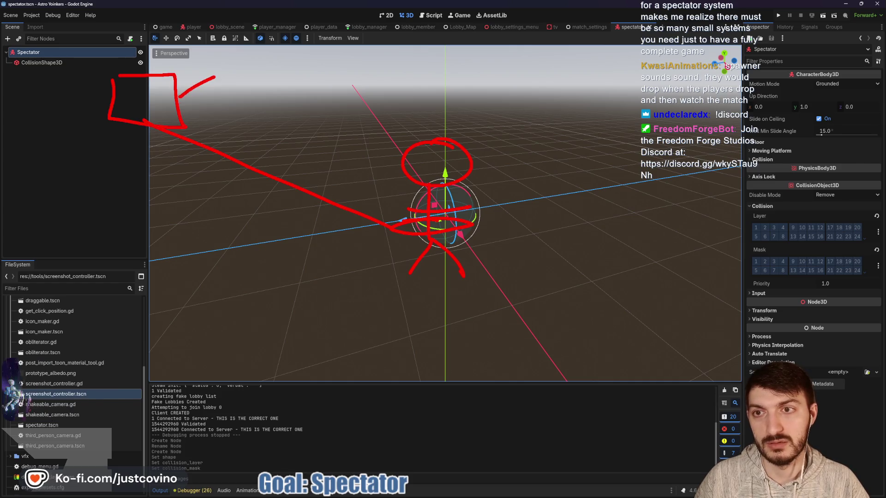
{"action": "left_click_drag", "start_coordinate": [178, 98], "coordinate": [218, 124]}
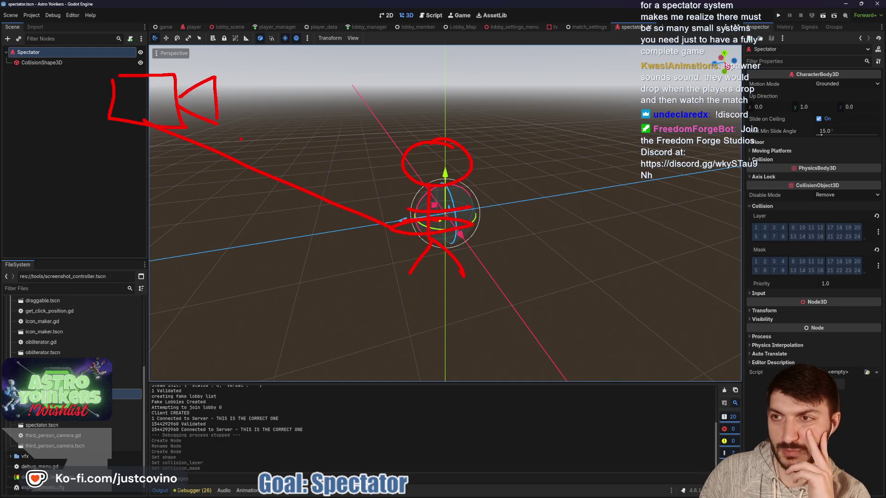
{"action": "key", "text": "Escape"}
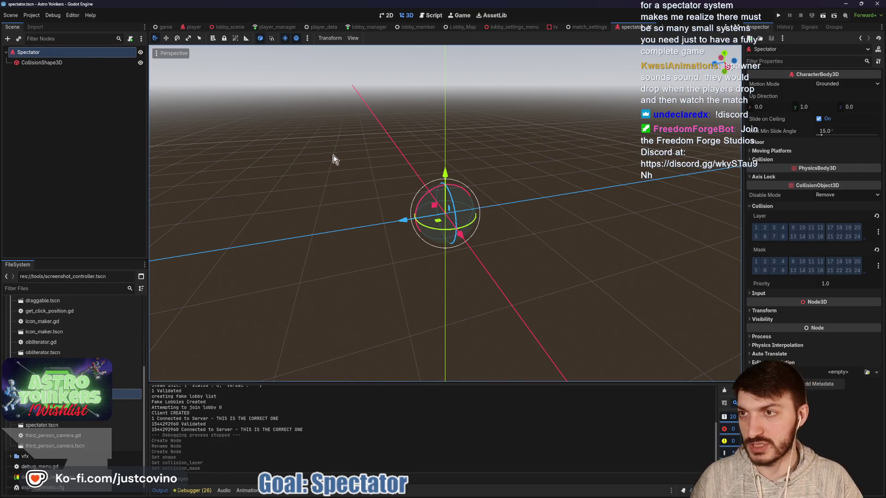
{"action": "key", "text": "ctrl+a"}
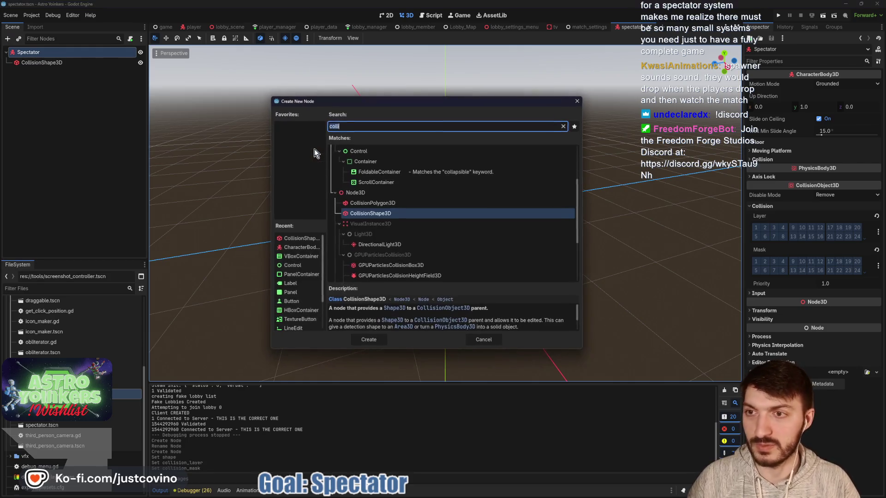
Add a Node3D child under Spectator and rename it CameraPivot
{"action": "type", "text": "node3d"}
{"action": "key", "text": "Return"}
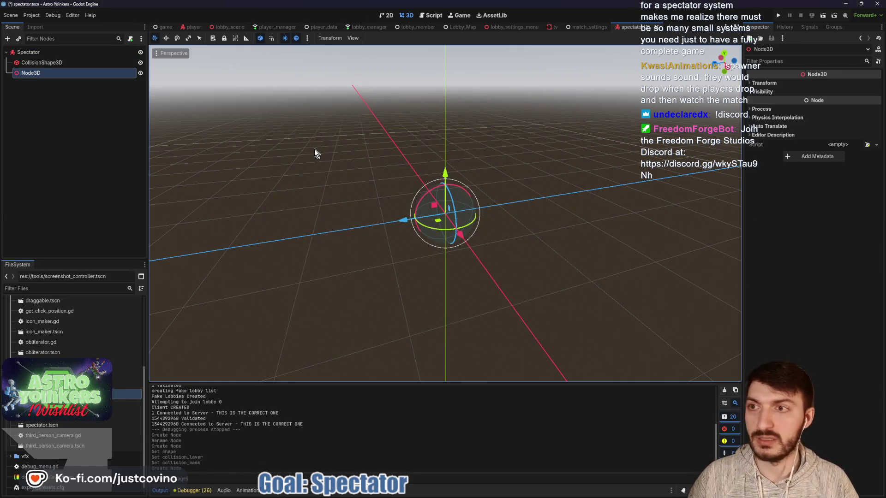
{"action": "double_click", "coordinate": [57, 73]}
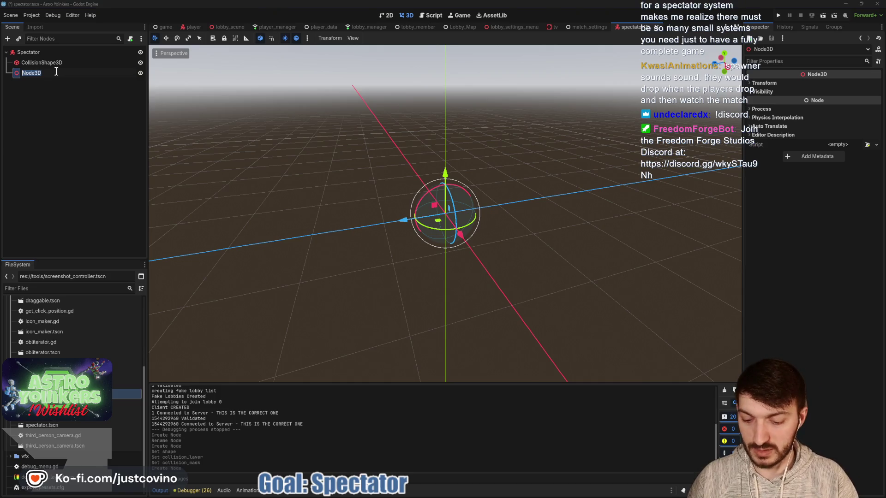
{"action": "type", "text": "ot"}
{"action": "key", "text": "Return"}
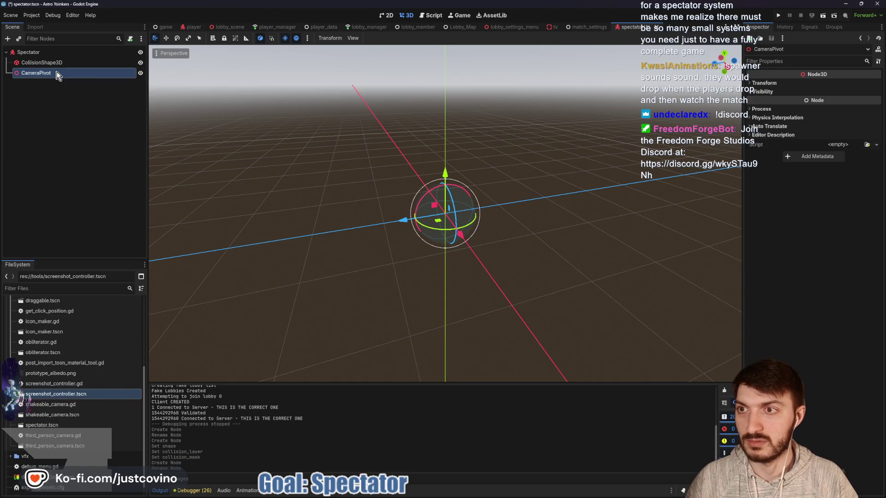
Add a SpringArm3D under CameraPivot with mask layer 1 off and spring length 10 m
{"action": "key", "text": "ctrl+a"}
{"action": "type", "text": "spring"}
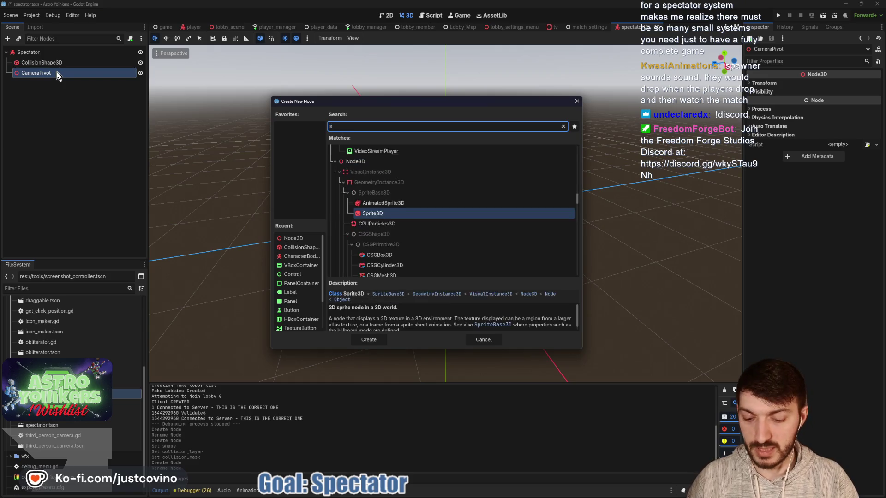
{"action": "key", "text": "Return"}
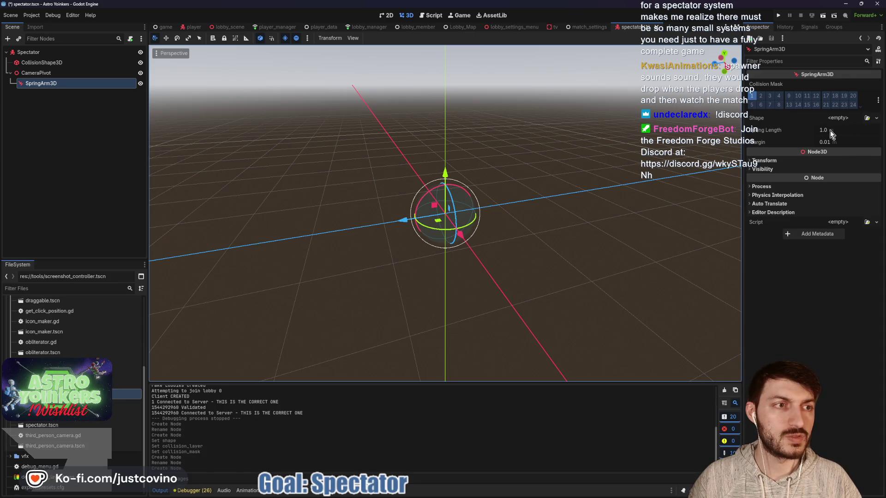
{"action": "left_click", "coordinate": [751, 96]}
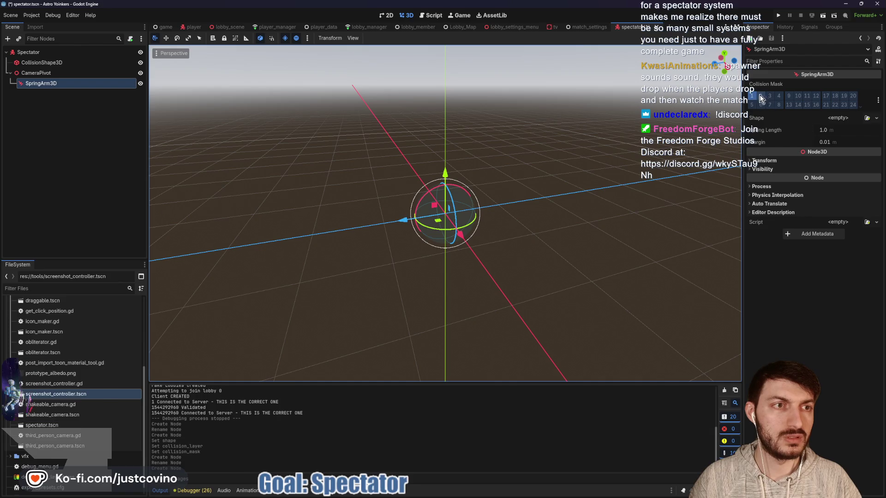
{"action": "left_click", "coordinate": [838, 129]}
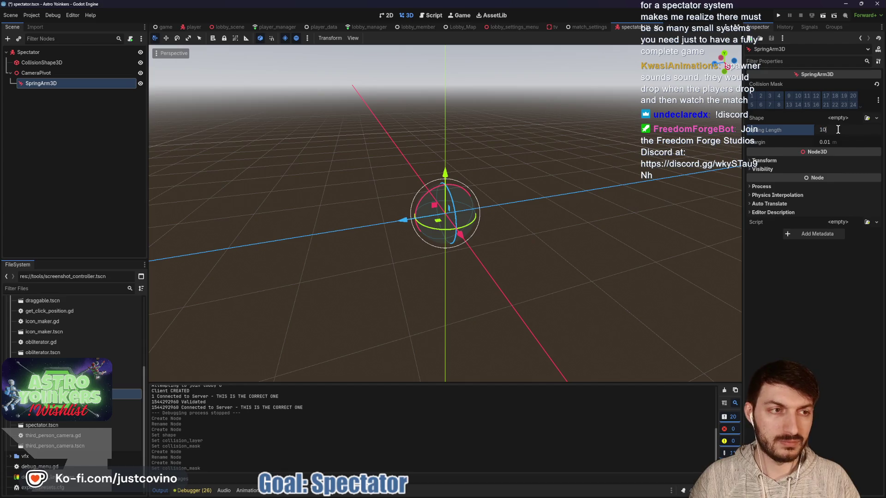
{"action": "key", "text": "Return"}
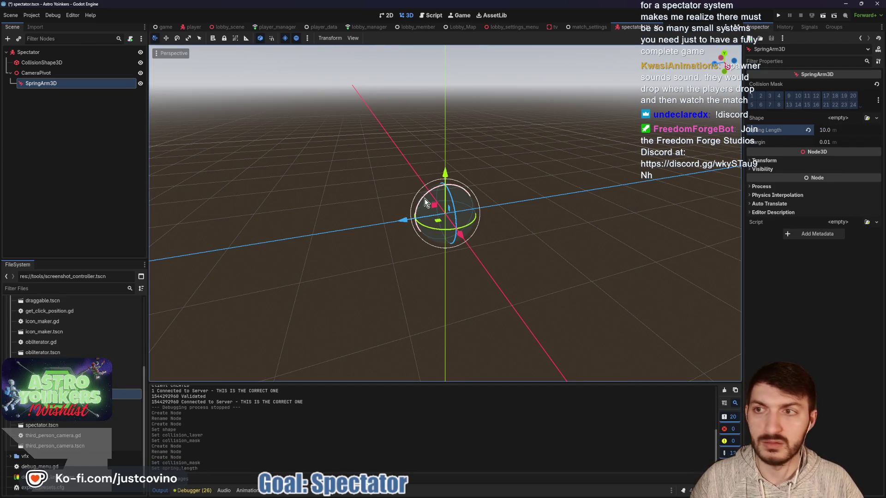
{"action": "left_click_drag", "start_coordinate": [423, 203], "coordinate": [434, 197]}
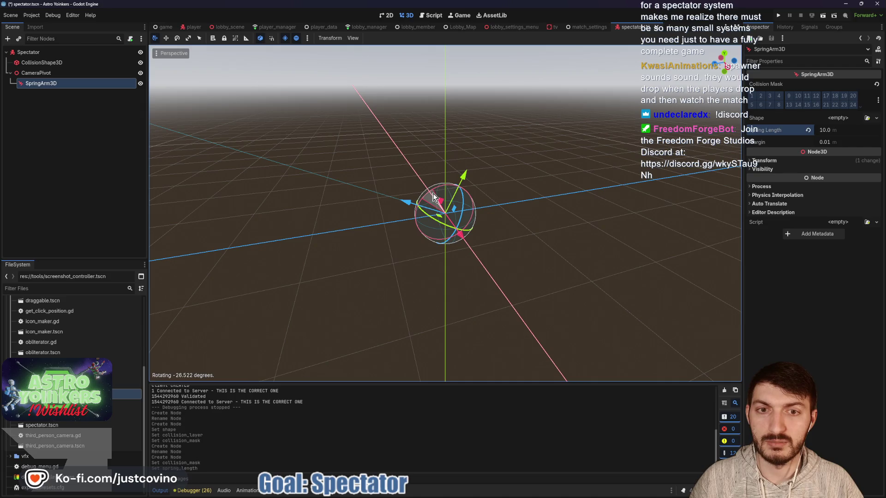
{"action": "key", "text": "Escape"}
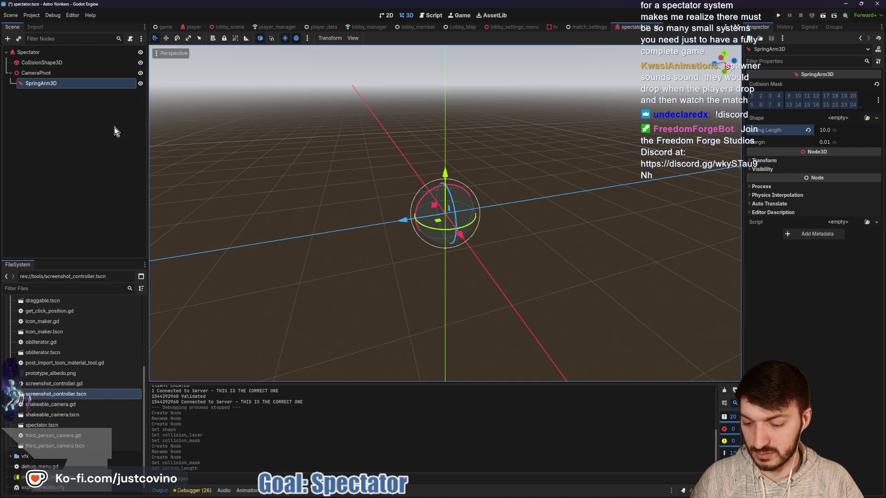
{"action": "key", "text": "ctrl+a"}
Add a Camera3D under SpringArm3D and move it back along the arm
{"action": "type", "text": "camera"}
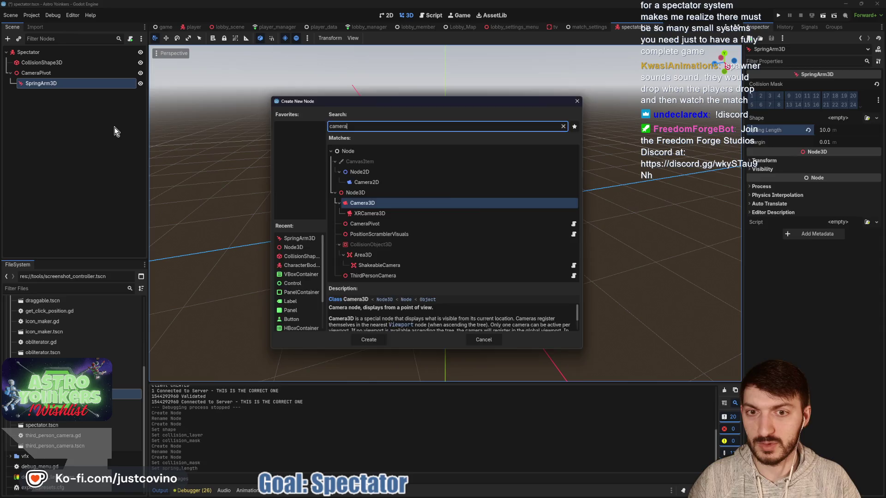
{"action": "key", "text": "Return"}
{"action": "left_click_drag", "start_coordinate": [362, 229], "coordinate": [361, 227]}
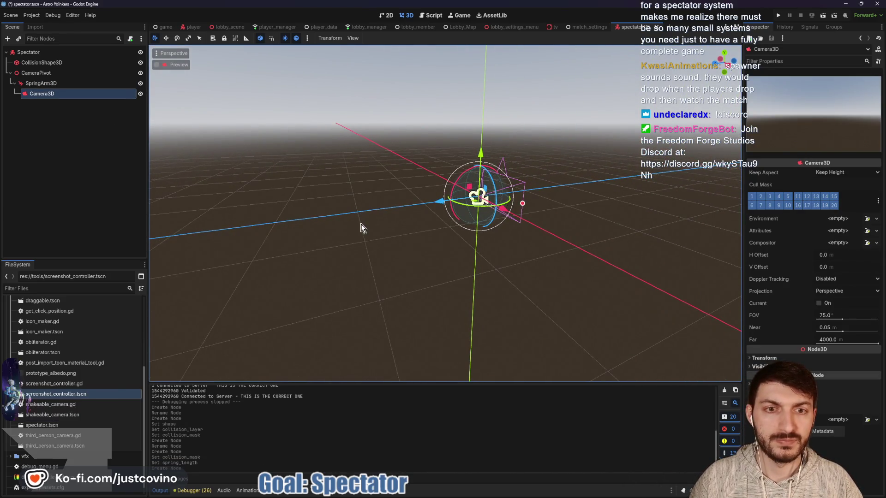
{"action": "left_click", "coordinate": [444, 189]}
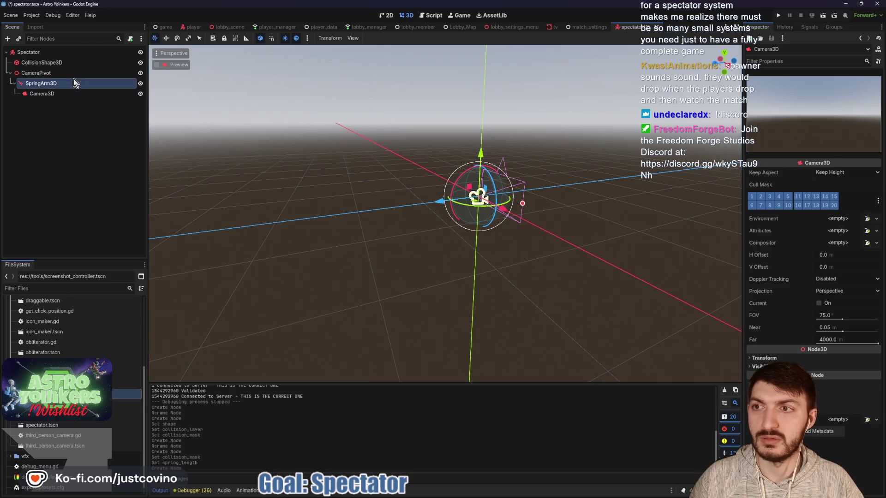
{"action": "mouse_move", "coordinate": [454, 188]}
{"action": "left_mouse_down"}
{"action": "mouse_move", "coordinate": [450, 203]}
{"action": "mouse_move", "coordinate": [279, 103]}
{"action": "mouse_move", "coordinate": [222, 83]}
{"action": "left_mouse_up"}
{"action": "left_click", "coordinate": [443, 183]}
{"action": "mouse_move", "coordinate": [342, 180]}
{"action": "left_mouse_down"}
{"action": "mouse_move", "coordinate": [334, 210]}
{"action": "mouse_move", "coordinate": [304, 187]}
{"action": "left_mouse_up"}
{"action": "key", "text": "f"}
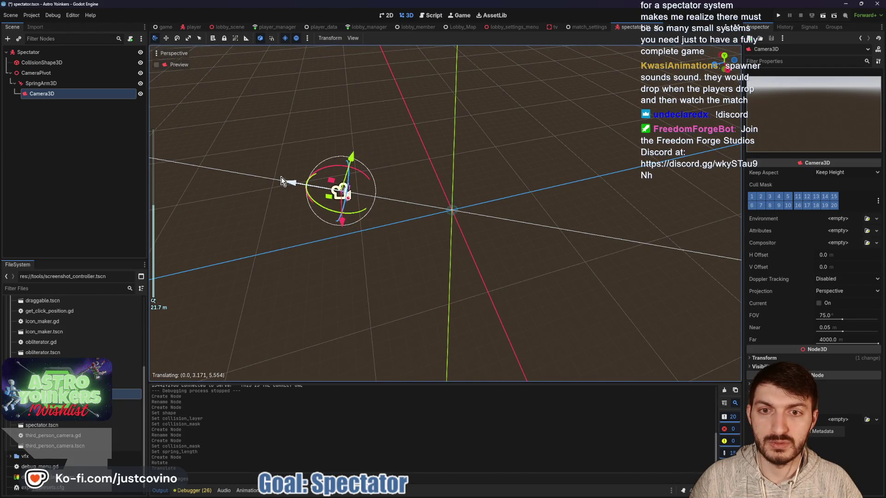
{"action": "left_click", "coordinate": [383, 235]}
Tilt the SpringArm3D by 30 degrees
{"action": "left_click", "coordinate": [41, 83]}
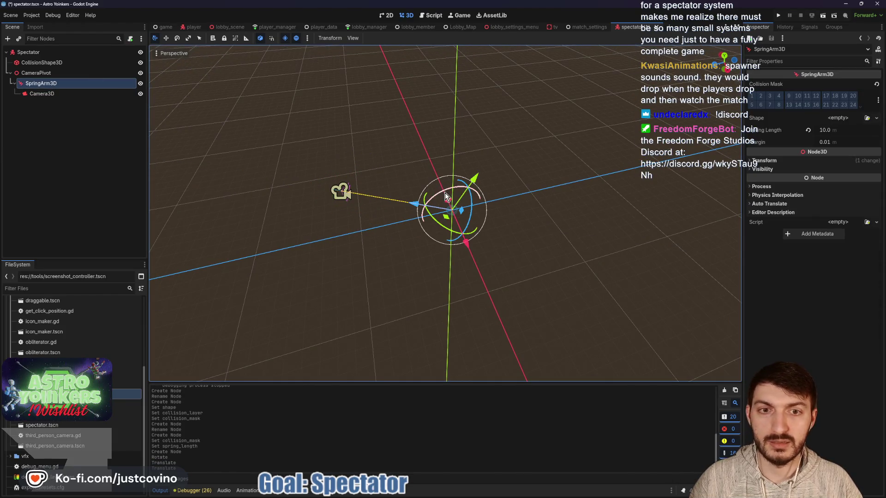
{"action": "left_click_drag", "start_coordinate": [441, 192], "coordinate": [425, 198]}
{"action": "scroll", "coordinate": [375, 216], "scroll_direction": "up", "scroll_amount": 3}
{"action": "left_click_drag", "start_coordinate": [357, 174], "coordinate": [387, 229]}
{"action": "mouse_move", "coordinate": [444, 212]}
{"action": "left_mouse_down"}
{"action": "mouse_move", "coordinate": [415, 221]}
{"action": "mouse_move", "coordinate": [428, 216]}
{"action": "left_mouse_up"}
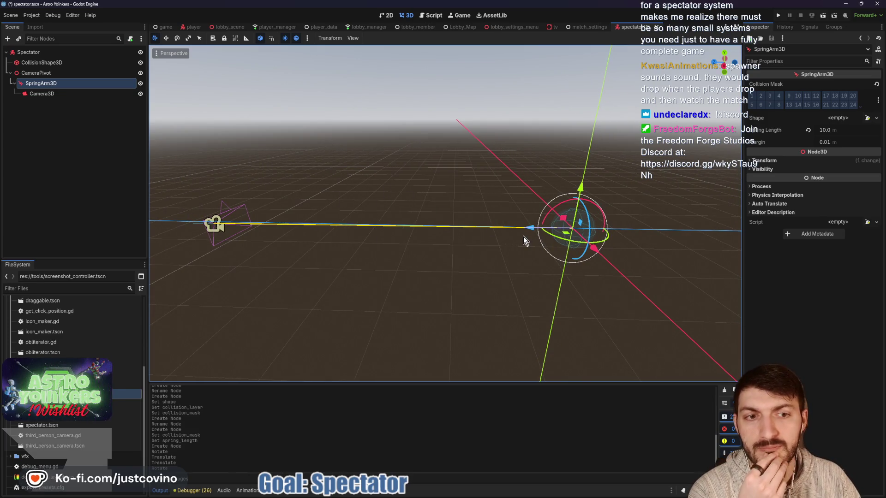
Raise the SpringArm3D spring length to 50 m
{"action": "left_click", "coordinate": [39, 73]}
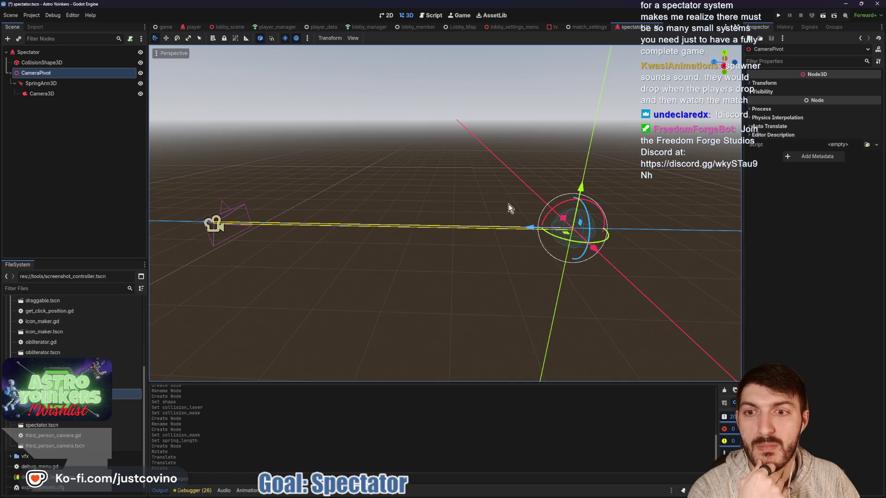
{"action": "left_click", "coordinate": [59, 84]}
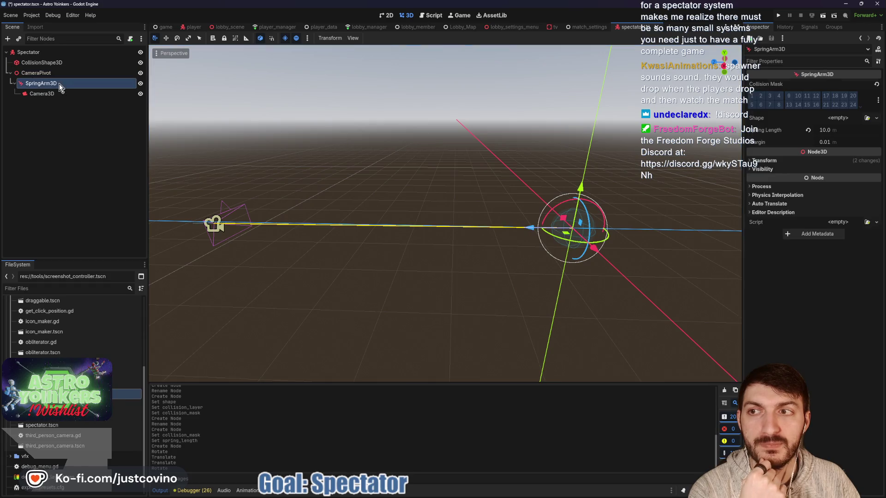
{"action": "scroll", "coordinate": [591, 156], "scroll_direction": "down", "scroll_amount": 3}
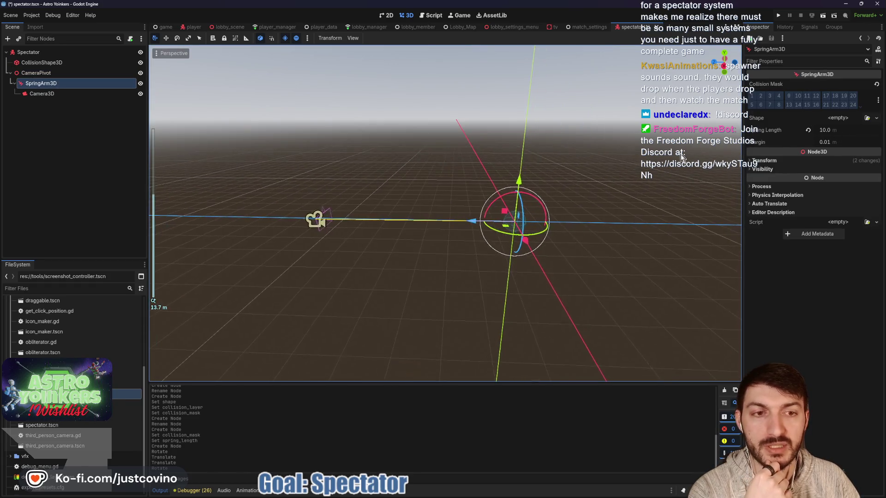
{"action": "left_click", "coordinate": [840, 131]}
{"action": "key", "text": "Return"}
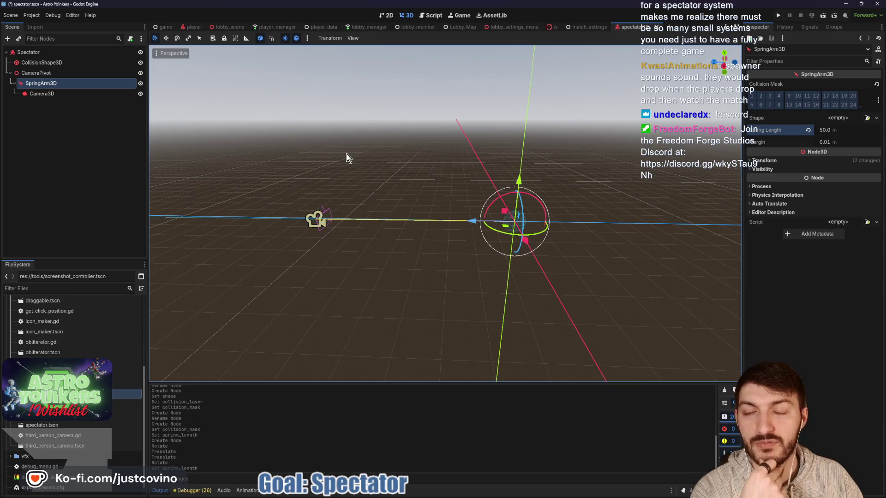
{"action": "left_click", "coordinate": [62, 52]}
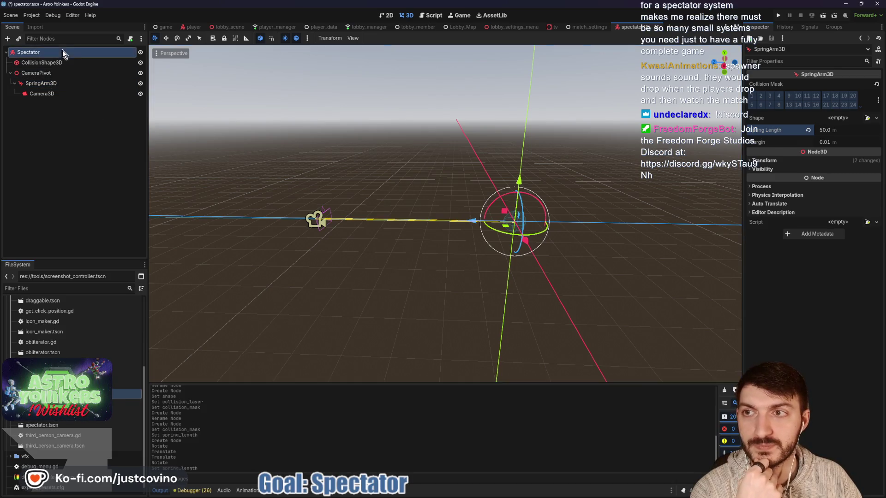
{"action": "left_click", "coordinate": [131, 39]}
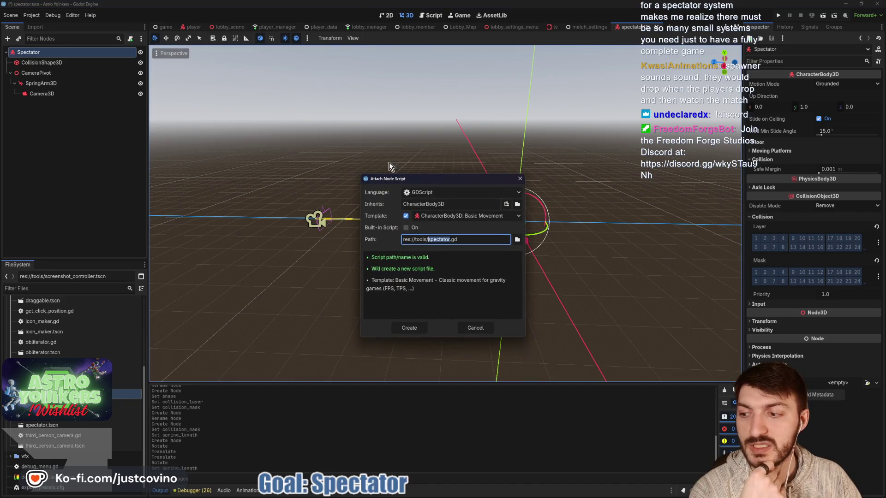
Create spectator.gd with 'class_name Spectator' and delete the template movement code
{"action": "left_click", "coordinate": [414, 328]}
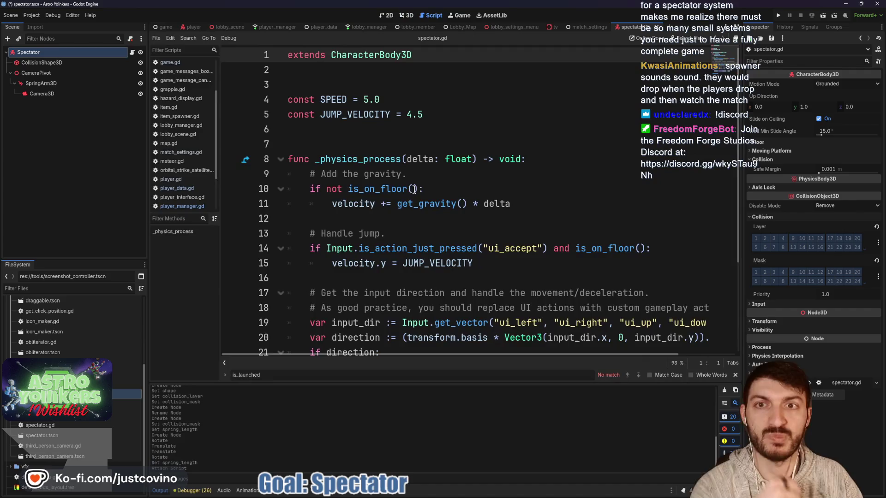
{"action": "type", "text": "class_name Spe"}
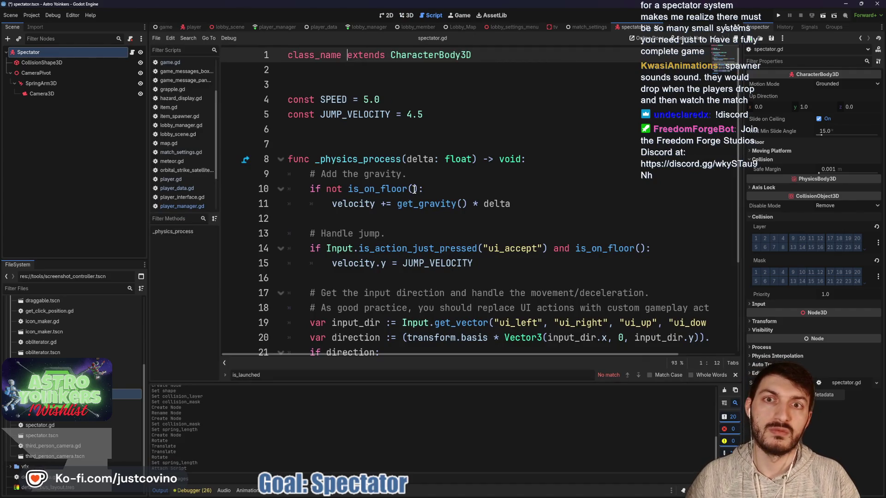
{"action": "type", "text": "ctator"}
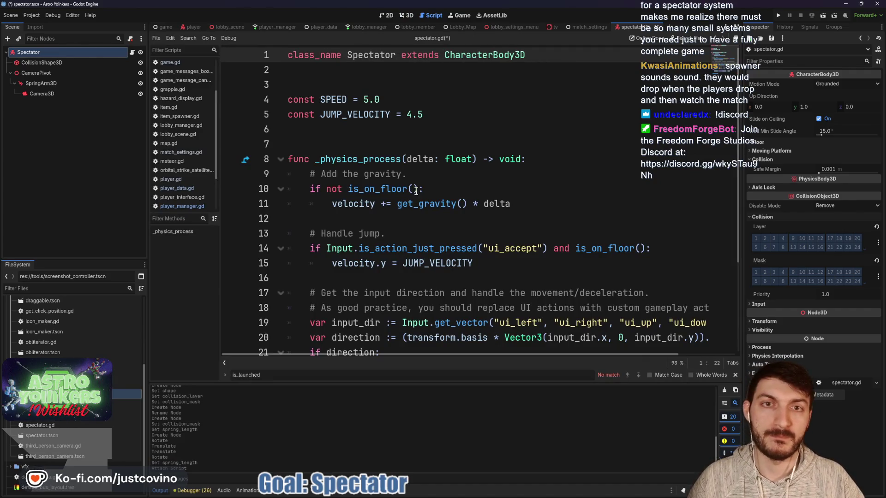
{"action": "left_click", "coordinate": [452, 238]}
{"action": "left_click_drag", "start_coordinate": [286, 100], "coordinate": [620, 393]}
{"action": "key", "text": "BackSpace"}
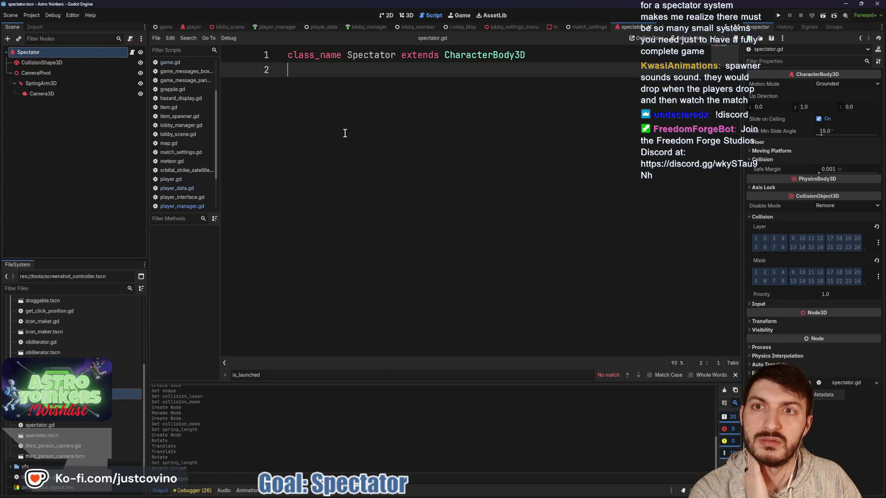
Use Close Other Tabs on spectator.gd in the script list
{"action": "scroll", "coordinate": [185, 175], "scroll_direction": "down", "scroll_amount": 3}
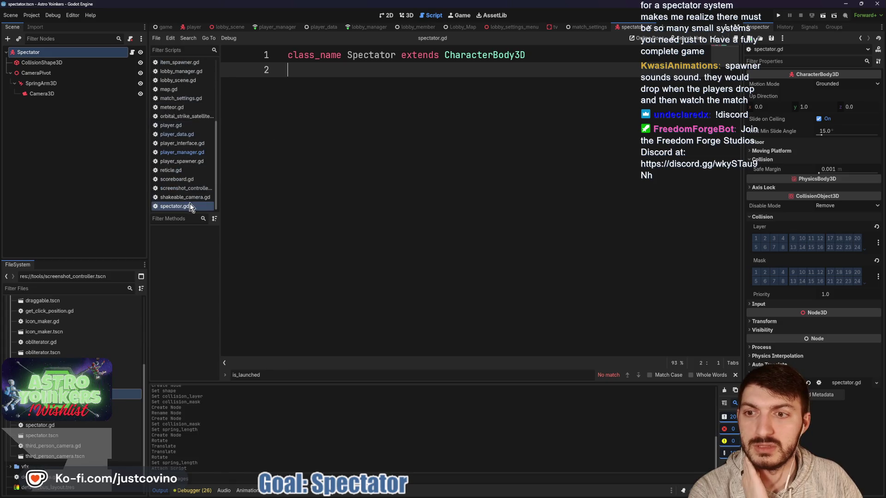
{"action": "right_click", "coordinate": [176, 206]}
{"action": "left_click", "coordinate": [198, 157]}
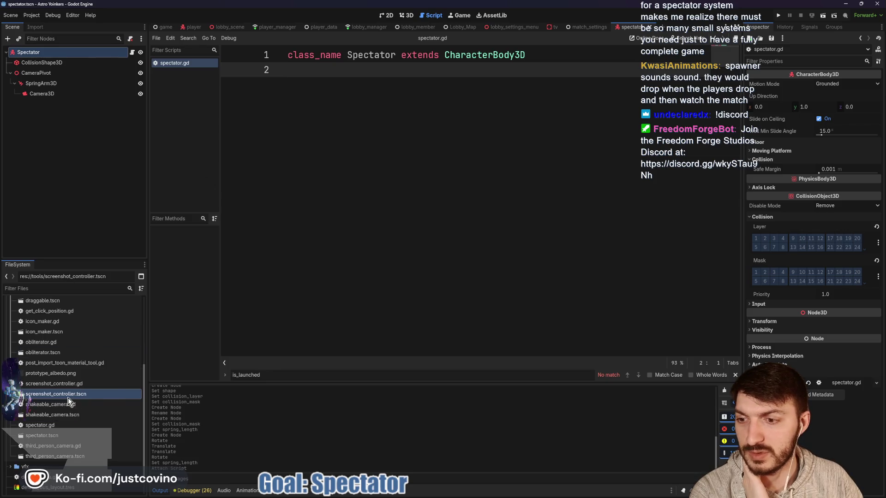
Open screenshot_controller.tscn and bring screenshot_controller.gd up at the top of the file
{"action": "double_click", "coordinate": [68, 394]}
{"action": "scroll", "coordinate": [397, 214], "scroll_direction": "up", "scroll_amount": 10}
{"action": "scroll", "coordinate": [396, 214], "scroll_direction": "up", "scroll_amount": 20}
{"action": "scroll", "coordinate": [397, 214], "scroll_direction": "up", "scroll_amount": 7}
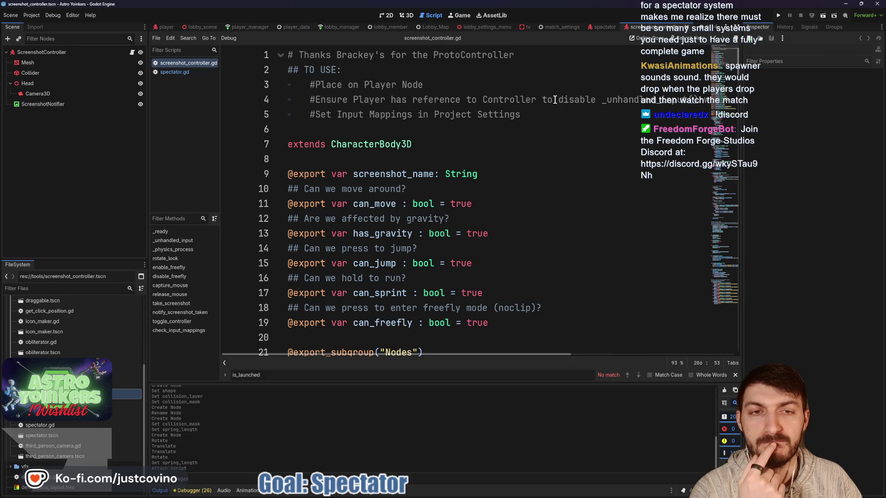
{"action": "left_click_drag", "start_coordinate": [541, 117], "coordinate": [304, 69]}
Read down through screenshot_controller.gd to its freefly _physics_process code
{"action": "scroll", "coordinate": [474, 181], "scroll_direction": "down", "scroll_amount": 5}
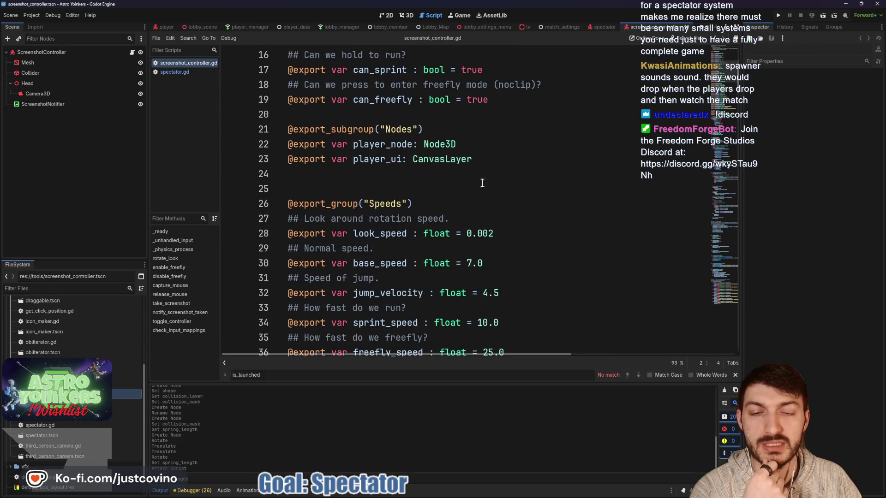
{"action": "scroll", "coordinate": [482, 180], "scroll_direction": "down", "scroll_amount": 7}
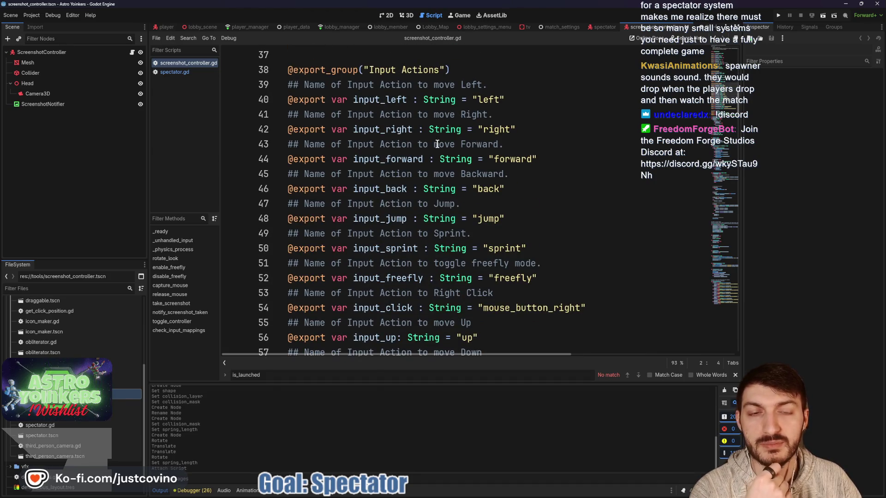
{"action": "scroll", "coordinate": [437, 146], "scroll_direction": "down", "scroll_amount": 1}
{"action": "scroll", "coordinate": [437, 146], "scroll_direction": "down", "scroll_amount": 1}
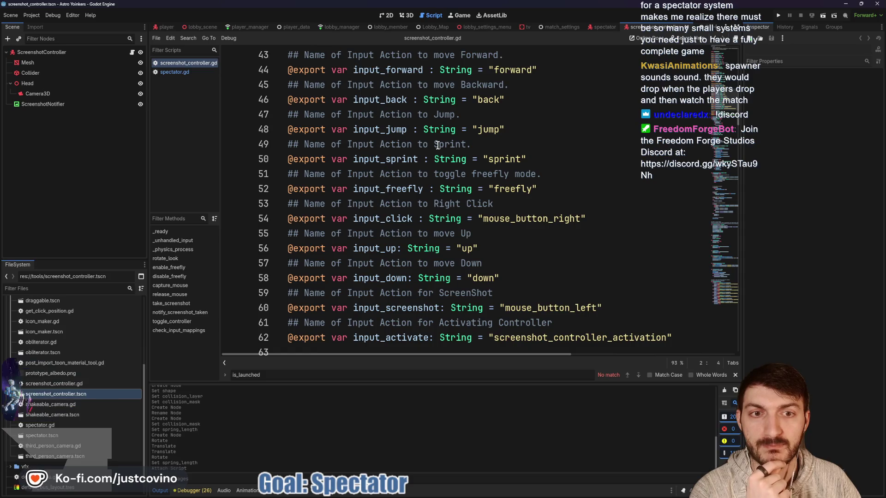
{"action": "scroll", "coordinate": [437, 146], "scroll_direction": "down", "scroll_amount": 1}
{"action": "scroll", "coordinate": [438, 146], "scroll_direction": "down", "scroll_amount": 4}
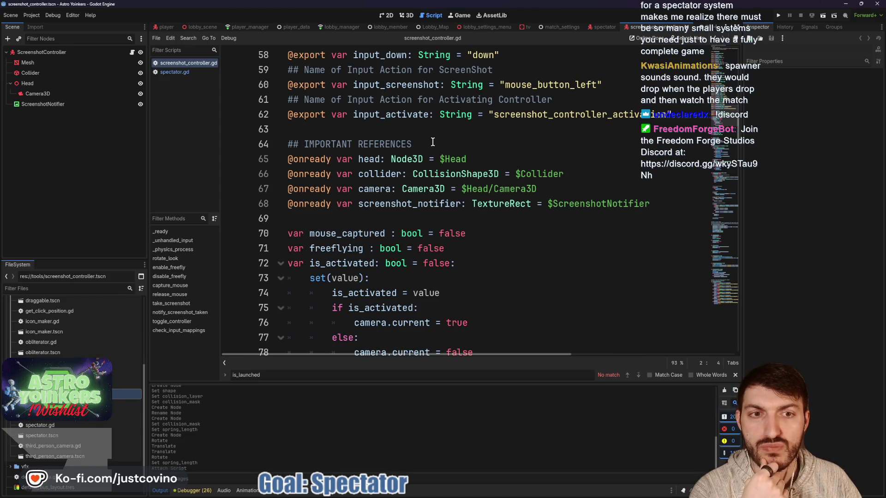
{"action": "scroll", "coordinate": [433, 142], "scroll_direction": "down", "scroll_amount": 2}
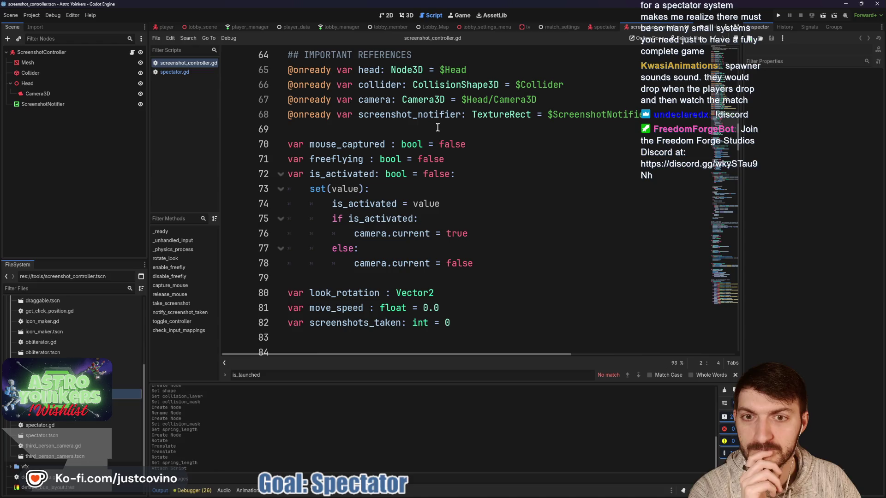
{"action": "scroll", "coordinate": [437, 127], "scroll_direction": "down", "scroll_amount": 3}
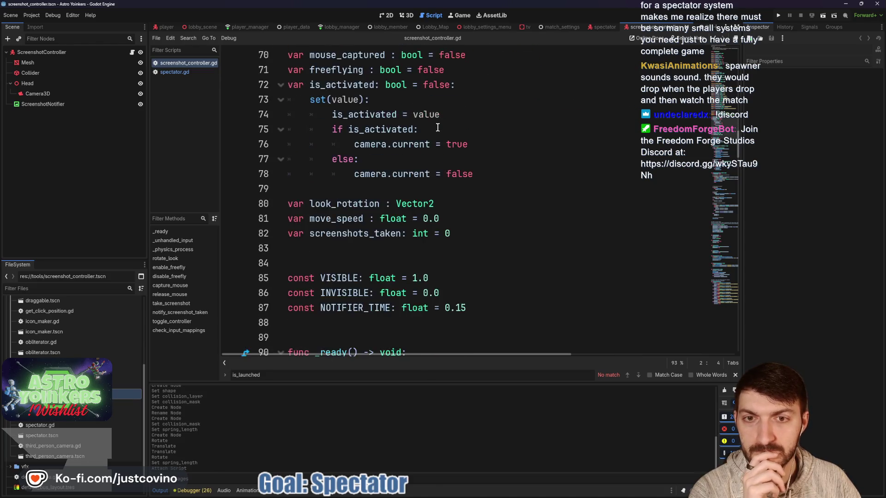
{"action": "scroll", "coordinate": [438, 127], "scroll_direction": "down", "scroll_amount": 4}
{"action": "scroll", "coordinate": [438, 127], "scroll_direction": "down", "scroll_amount": 4}
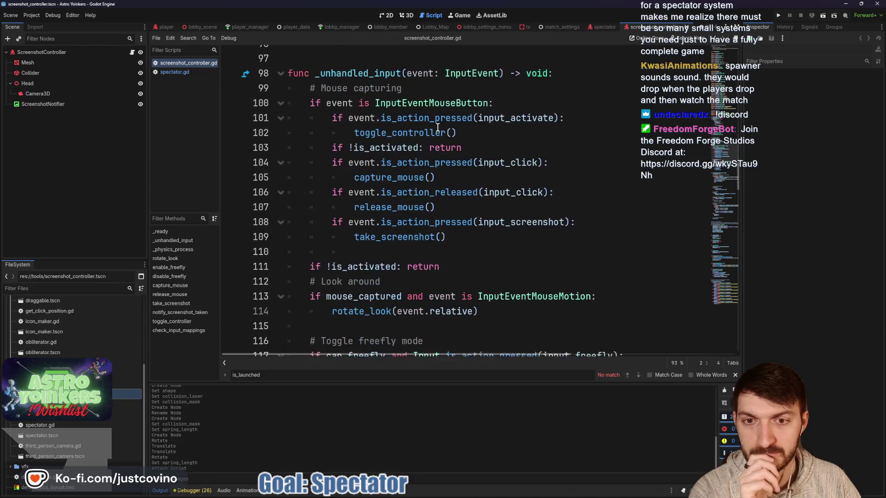
{"action": "scroll", "coordinate": [442, 138], "scroll_direction": "up", "scroll_amount": 3}
{"action": "scroll", "coordinate": [443, 143], "scroll_direction": "up", "scroll_amount": 1}
{"action": "scroll", "coordinate": [442, 143], "scroll_direction": "down", "scroll_amount": 3}
{"action": "scroll", "coordinate": [442, 143], "scroll_direction": "down", "scroll_amount": 1}
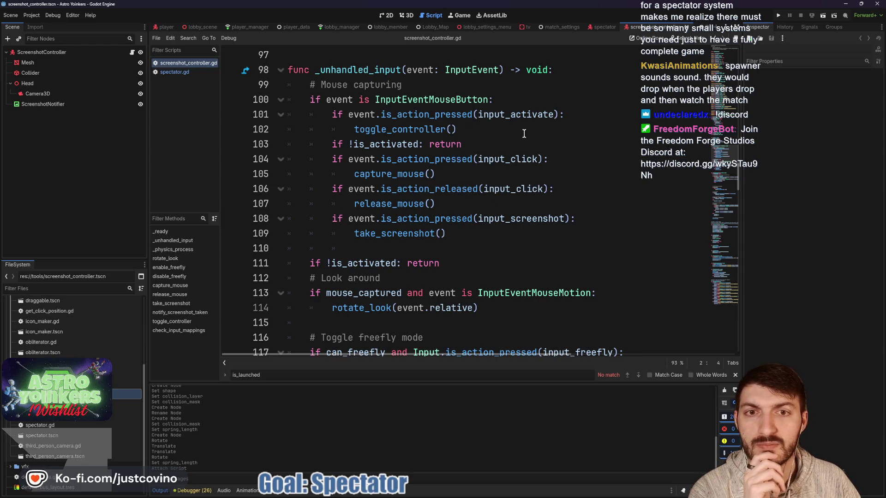
{"action": "scroll", "coordinate": [469, 132], "scroll_direction": "down", "scroll_amount": 2}
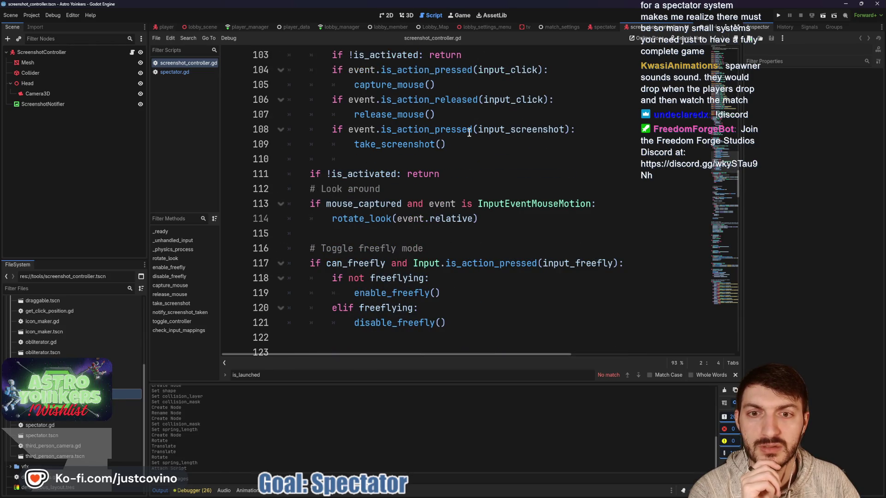
{"action": "scroll", "coordinate": [469, 133], "scroll_direction": "down", "scroll_amount": 1}
{"action": "scroll", "coordinate": [468, 131], "scroll_direction": "down", "scroll_amount": 3}
{"action": "scroll", "coordinate": [467, 131], "scroll_direction": "down", "scroll_amount": 1}
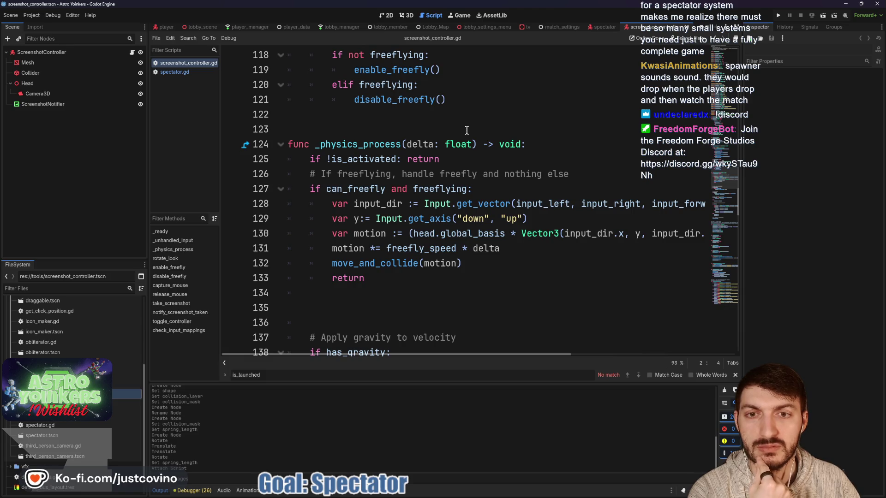
{"action": "scroll", "coordinate": [467, 130], "scroll_direction": "down", "scroll_amount": 1}
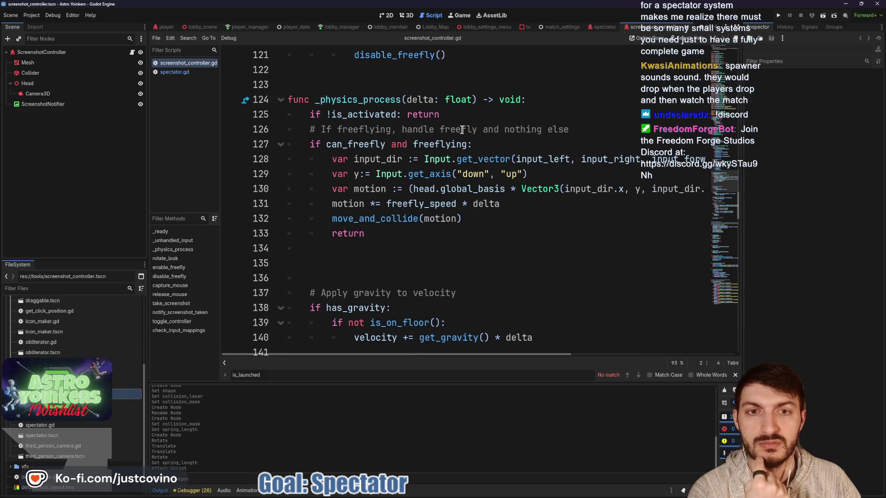
{"action": "double_click", "coordinate": [448, 145]}
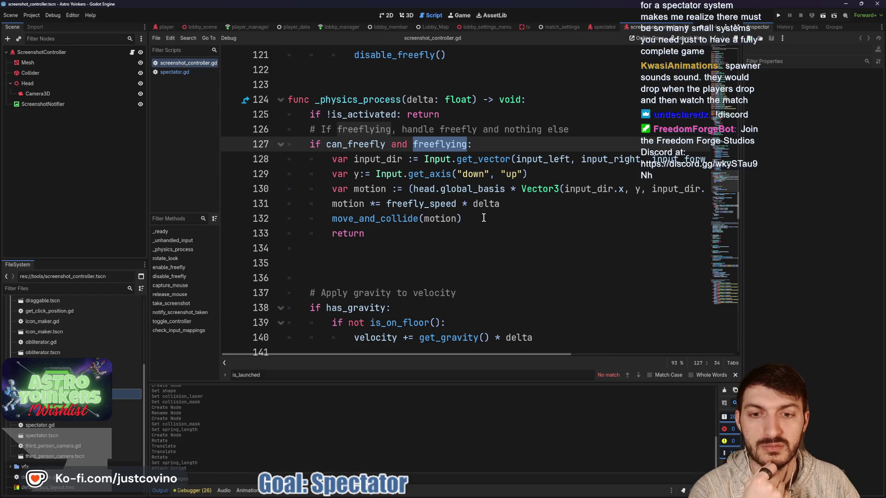
{"action": "scroll", "coordinate": [482, 217], "scroll_direction": "down", "scroll_amount": 6}
{"action": "scroll", "coordinate": [478, 215], "scroll_direction": "down", "scroll_amount": 12}
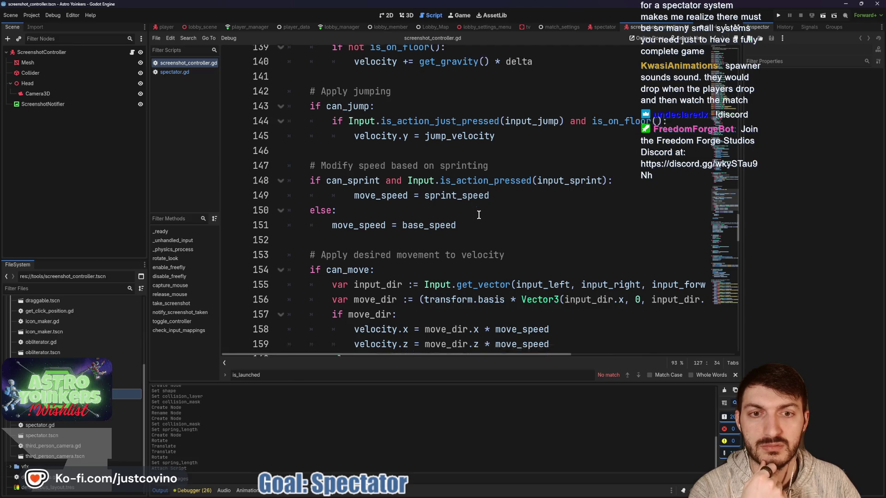
{"action": "scroll", "coordinate": [475, 213], "scroll_direction": "down", "scroll_amount": 1}
{"action": "scroll", "coordinate": [471, 203], "scroll_direction": "down", "scroll_amount": 3}
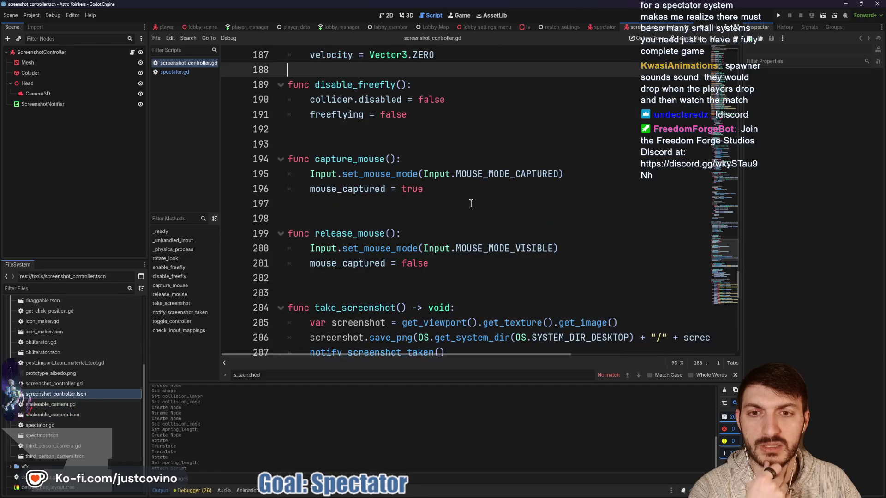
{"action": "scroll", "coordinate": [470, 203], "scroll_direction": "down", "scroll_amount": 5}
{"action": "scroll", "coordinate": [470, 203], "scroll_direction": "down", "scroll_amount": 7}
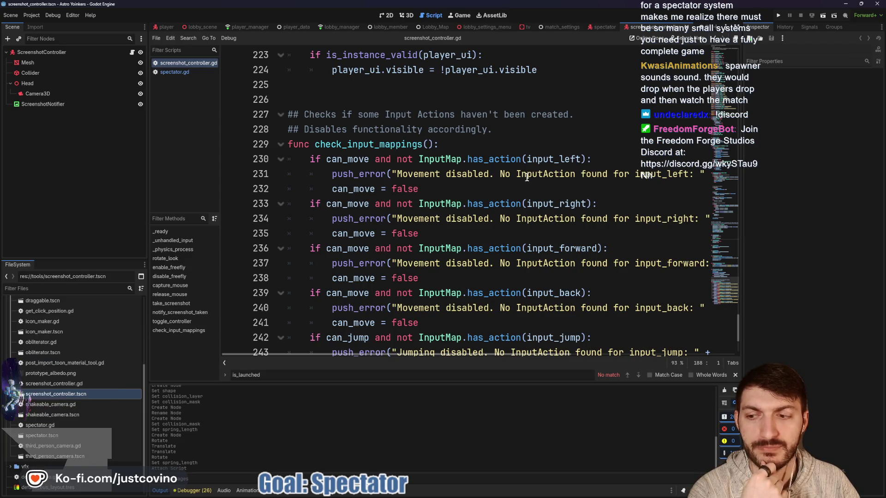
{"action": "scroll", "coordinate": [512, 176], "scroll_direction": "down", "scroll_amount": 3}
{"action": "scroll", "coordinate": [512, 177], "scroll_direction": "up", "scroll_amount": 4}
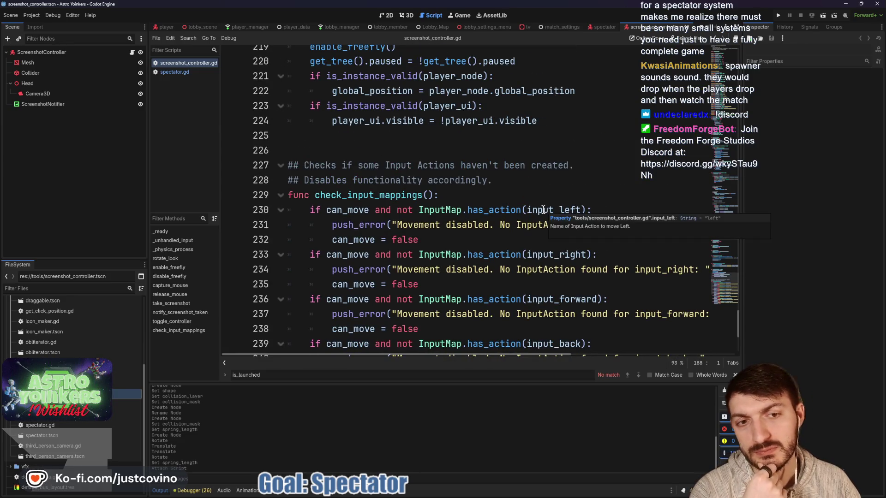
{"action": "scroll", "coordinate": [540, 208], "scroll_direction": "up", "scroll_amount": 6}
{"action": "scroll", "coordinate": [540, 208], "scroll_direction": "up", "scroll_amount": 15}
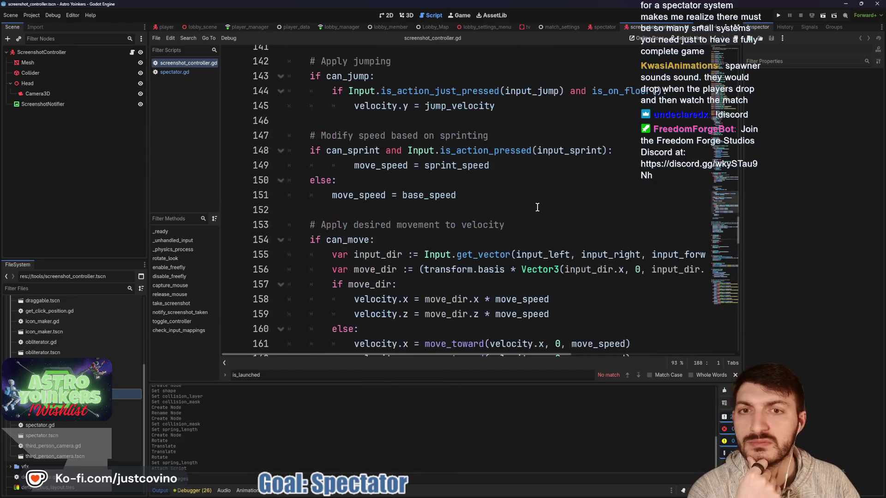
{"action": "scroll", "coordinate": [529, 204], "scroll_direction": "down", "scroll_amount": 20}
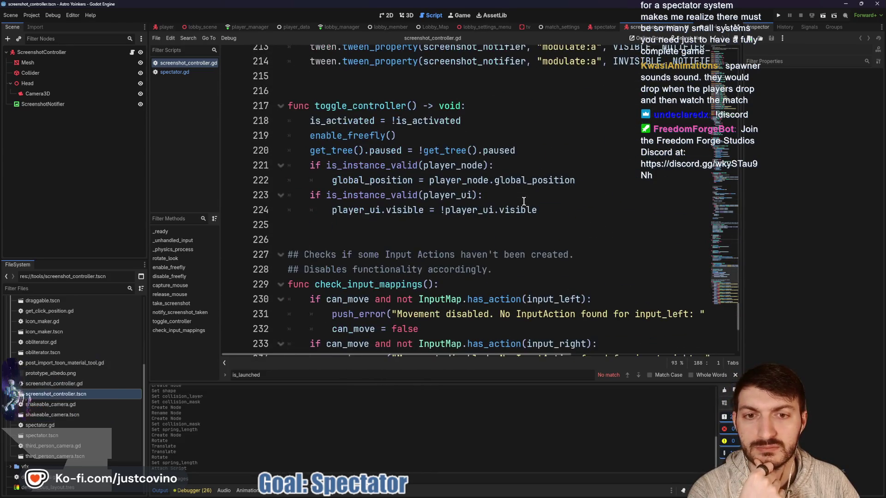
{"action": "scroll", "coordinate": [523, 202], "scroll_direction": "down", "scroll_amount": 3}
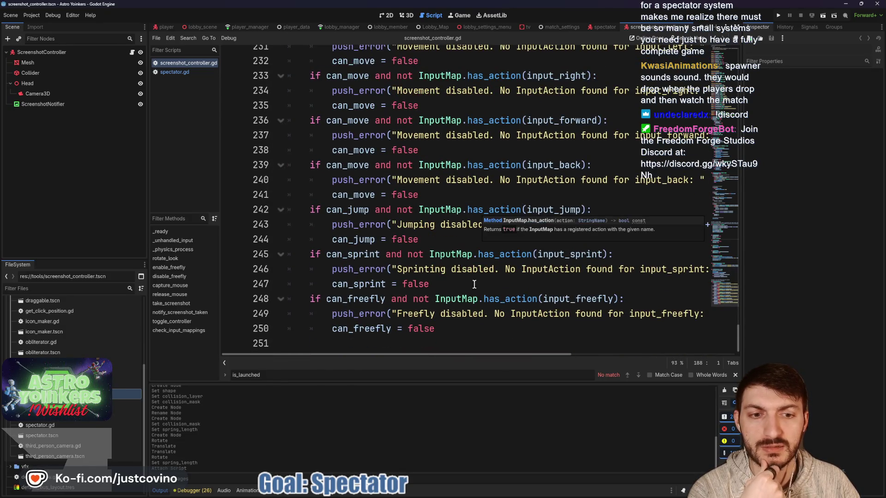
{"action": "scroll", "coordinate": [456, 304], "scroll_direction": "up", "scroll_amount": 4}
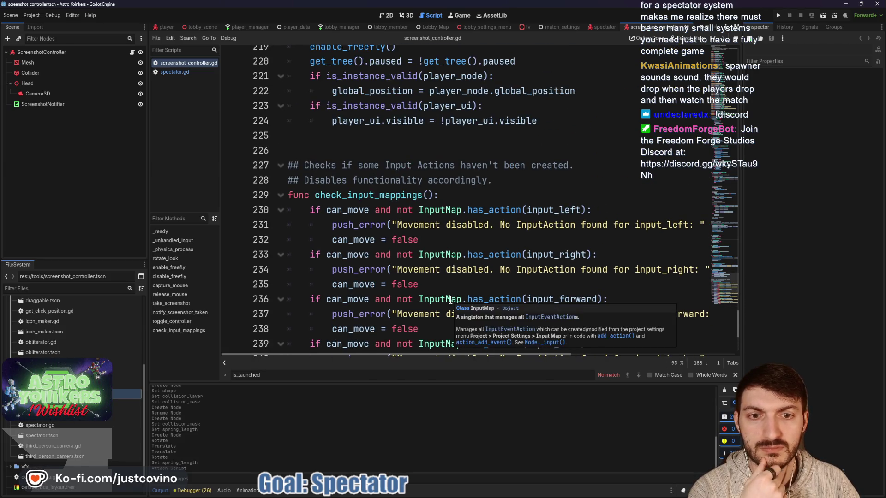
{"action": "scroll", "coordinate": [450, 300], "scroll_direction": "up", "scroll_amount": 5}
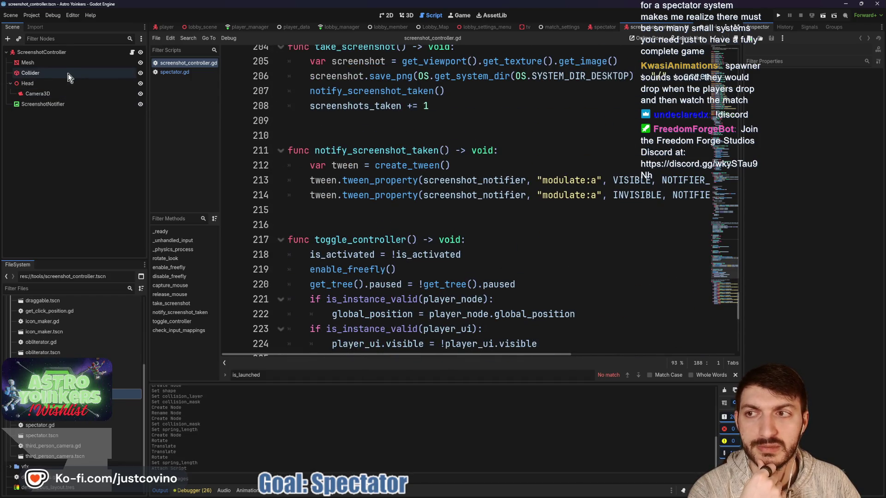
{"action": "left_click", "coordinate": [406, 17]}
Orbit the 3D view and inspect the Head node, comparing it with the spectator scene, then reopen screenshot_controller.gd
{"action": "mouse_move", "coordinate": [531, 134]}
{"action": "left_mouse_down"}
{"action": "mouse_move", "coordinate": [560, 149]}
{"action": "mouse_move", "coordinate": [464, 145]}
{"action": "mouse_move", "coordinate": [489, 148]}
{"action": "left_mouse_up"}
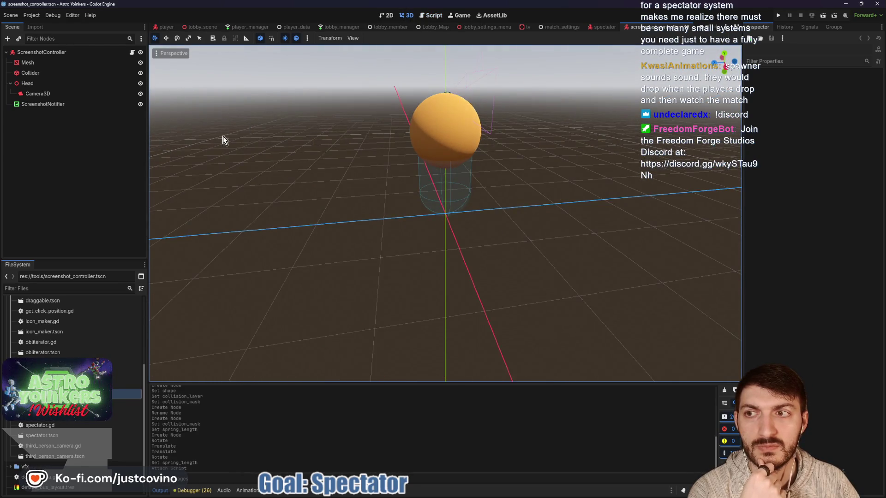
{"action": "left_click", "coordinate": [32, 82]}
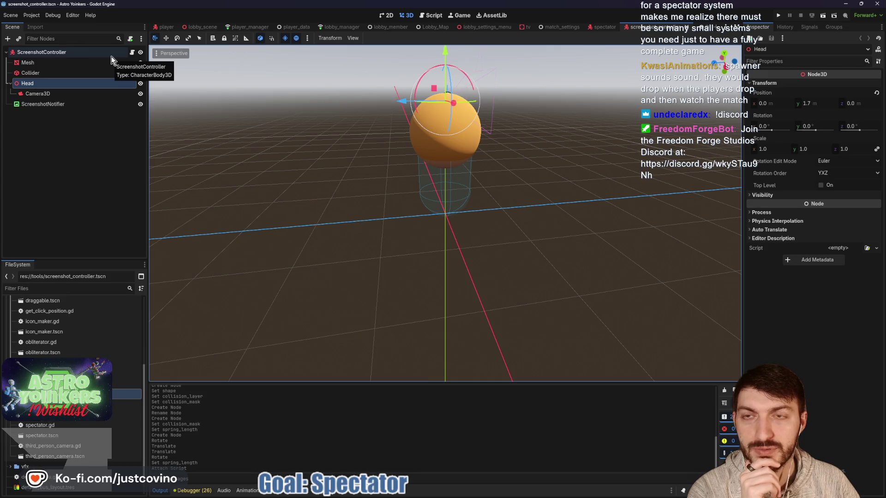
{"action": "left_click", "coordinate": [601, 26]}
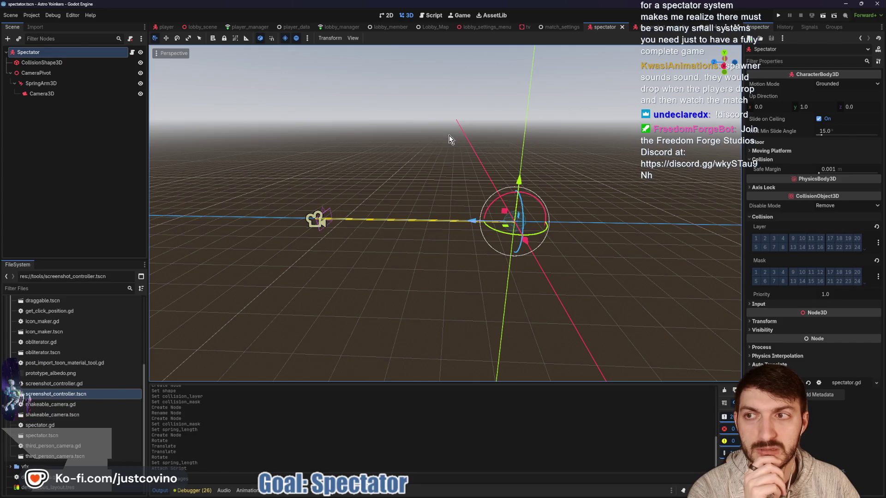
{"action": "left_click", "coordinate": [645, 27]}
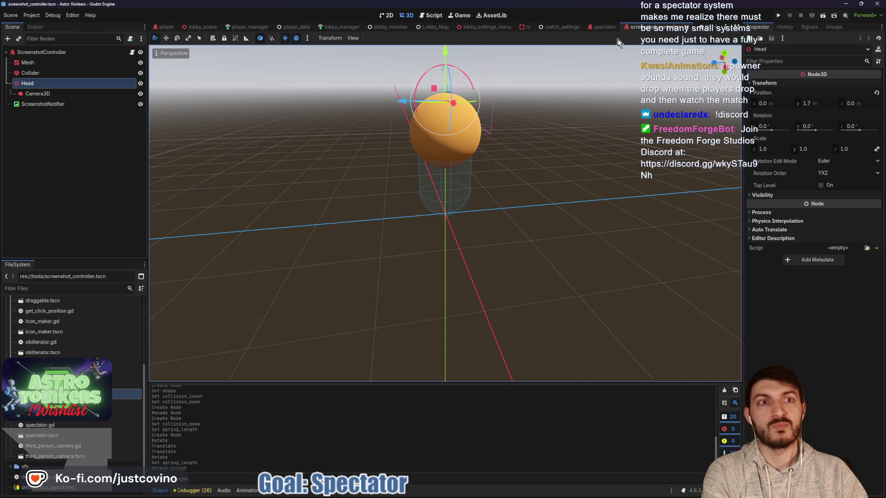
{"action": "left_click", "coordinate": [132, 52]}
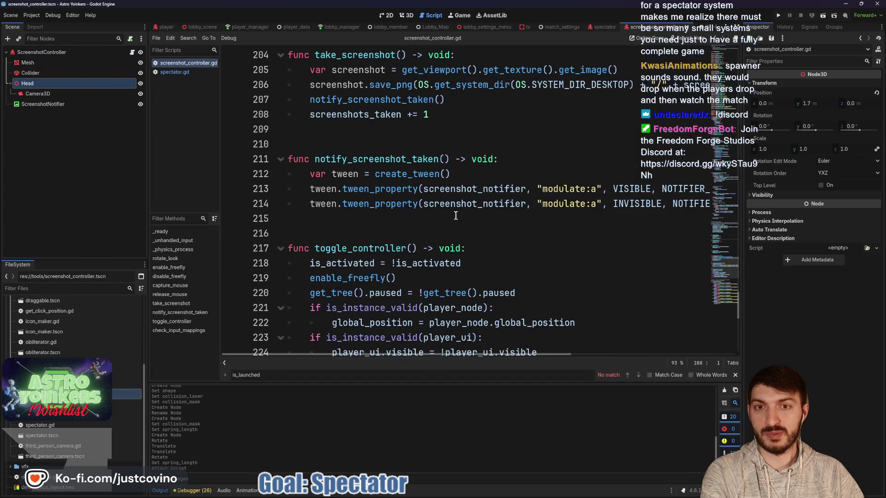
Expand the ScreenshotController node's Input Actions group, showing input_screenshot and input_activate settings
{"action": "scroll", "coordinate": [447, 212], "scroll_direction": "down", "scroll_amount": 3}
{"action": "scroll", "coordinate": [413, 240], "scroll_direction": "up", "scroll_amount": 10}
{"action": "scroll", "coordinate": [413, 239], "scroll_direction": "up", "scroll_amount": 20}
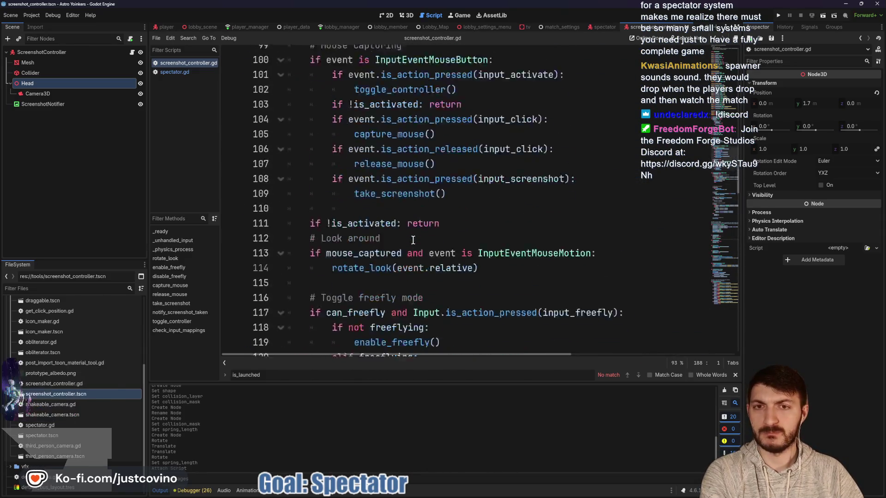
{"action": "scroll", "coordinate": [413, 242], "scroll_direction": "up", "scroll_amount": 6}
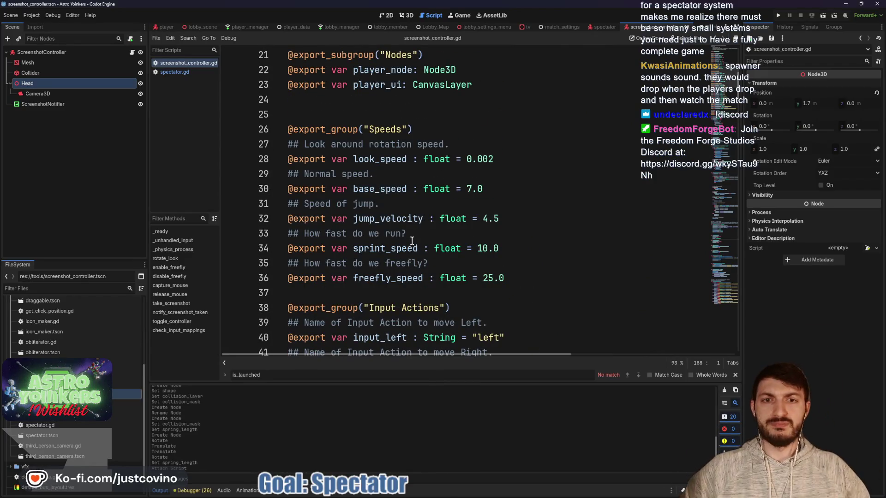
{"action": "scroll", "coordinate": [405, 236], "scroll_direction": "down", "scroll_amount": 4}
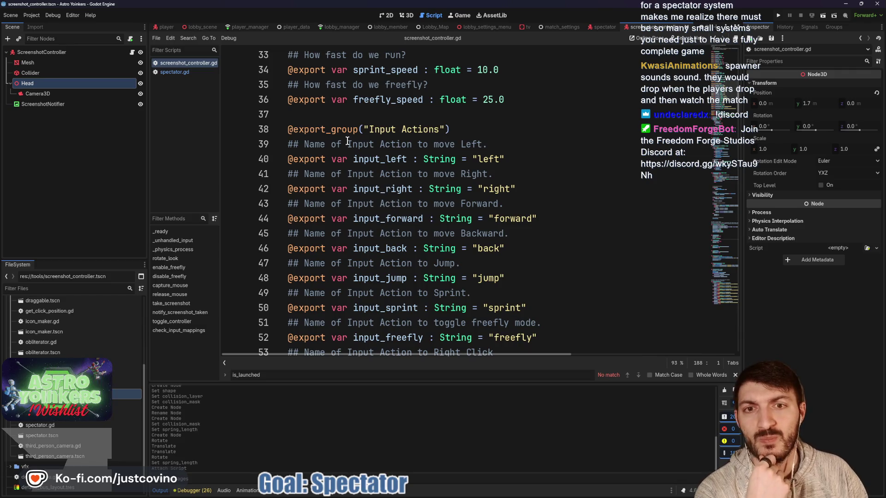
{"action": "scroll", "coordinate": [350, 147], "scroll_direction": "down", "scroll_amount": 1}
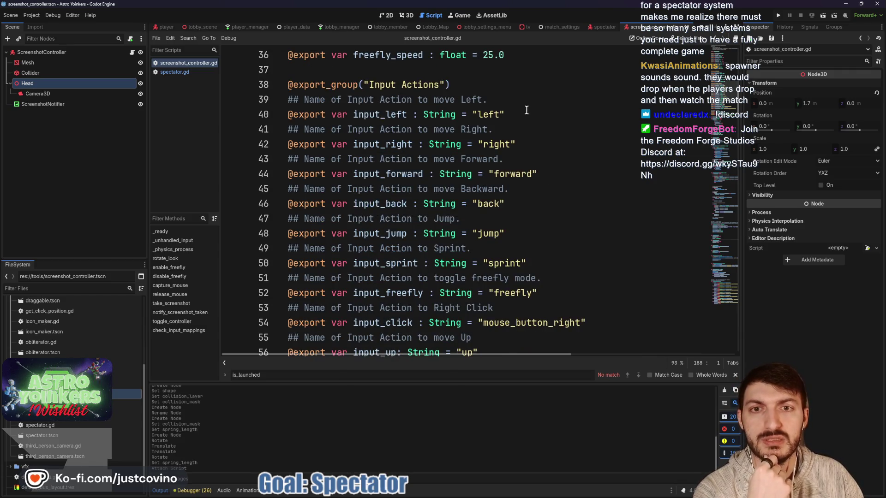
{"action": "left_click", "coordinate": [74, 52]}
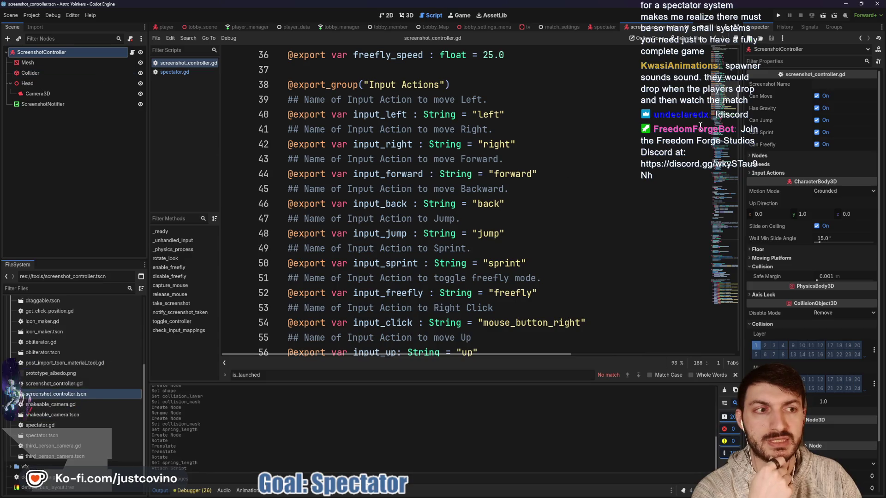
{"action": "left_click", "coordinate": [771, 155]}
{"action": "left_click", "coordinate": [770, 156]}
{"action": "left_click", "coordinate": [767, 173]}
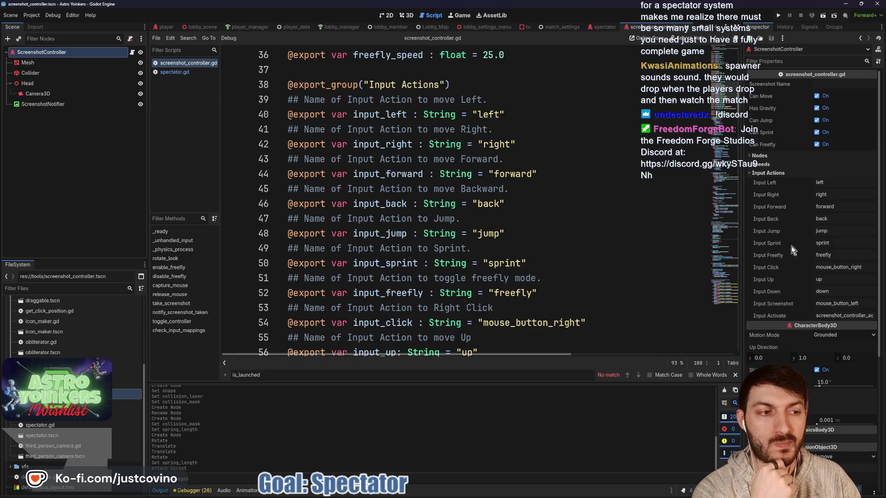
{"action": "scroll", "coordinate": [479, 264], "scroll_direction": "down", "scroll_amount": 4}
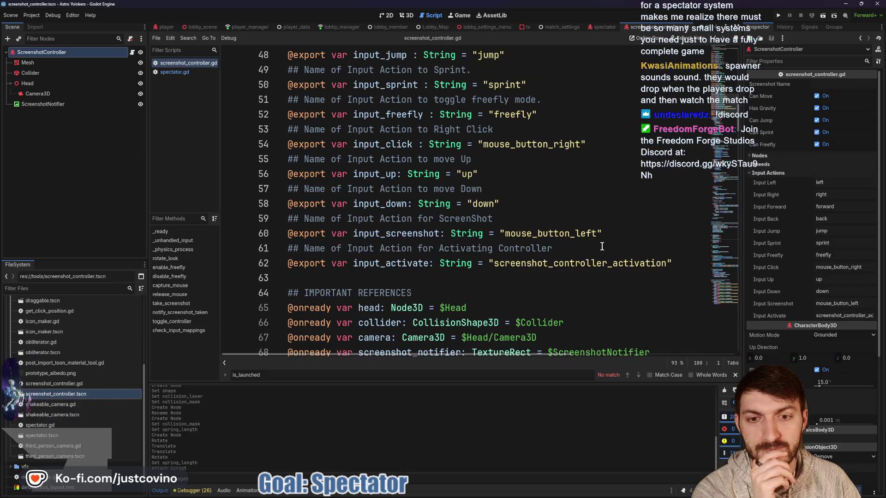
Select the input action export lines in screenshot_controller.gd and return to the spectator scene
{"action": "scroll", "coordinate": [603, 249], "scroll_direction": "down", "scroll_amount": 1}
{"action": "scroll", "coordinate": [602, 246], "scroll_direction": "down", "scroll_amount": 3}
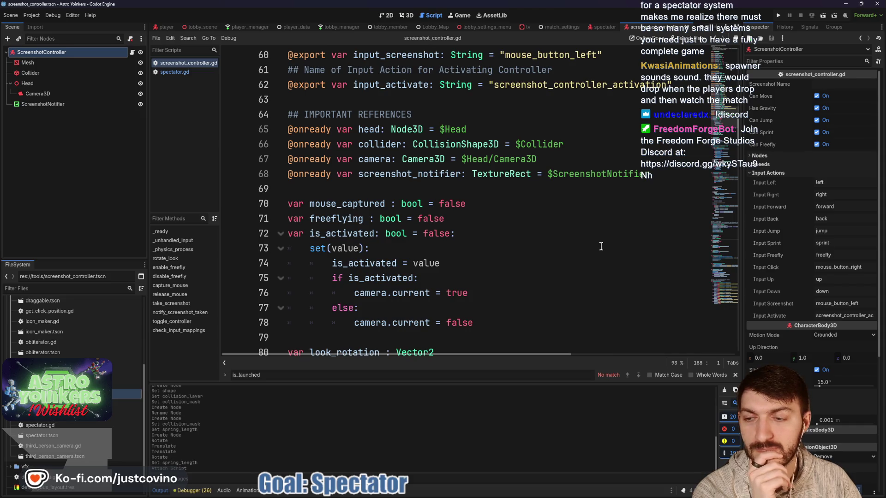
{"action": "scroll", "coordinate": [601, 247], "scroll_direction": "up", "scroll_amount": 15}
{"action": "scroll", "coordinate": [601, 246], "scroll_direction": "up", "scroll_amount": 2}
{"action": "scroll", "coordinate": [600, 246], "scroll_direction": "up", "scroll_amount": 1}
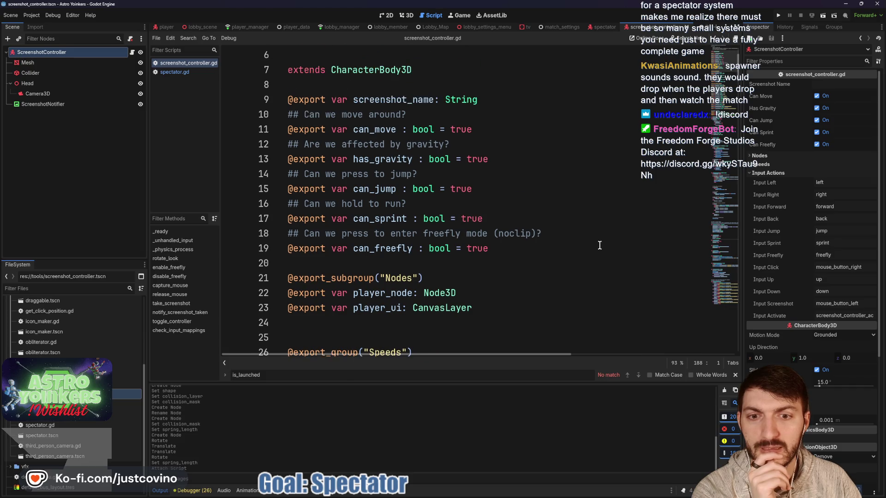
{"action": "scroll", "coordinate": [600, 246], "scroll_direction": "down", "scroll_amount": 3}
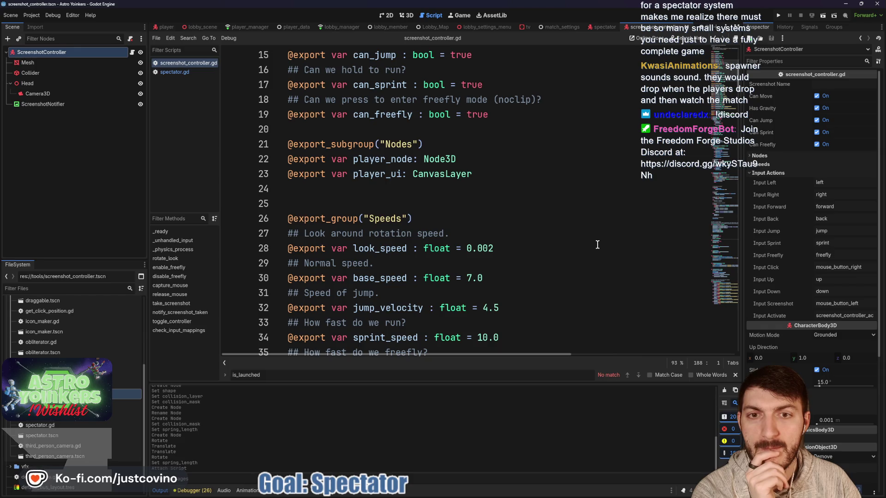
{"action": "scroll", "coordinate": [597, 244], "scroll_direction": "up", "scroll_amount": 5}
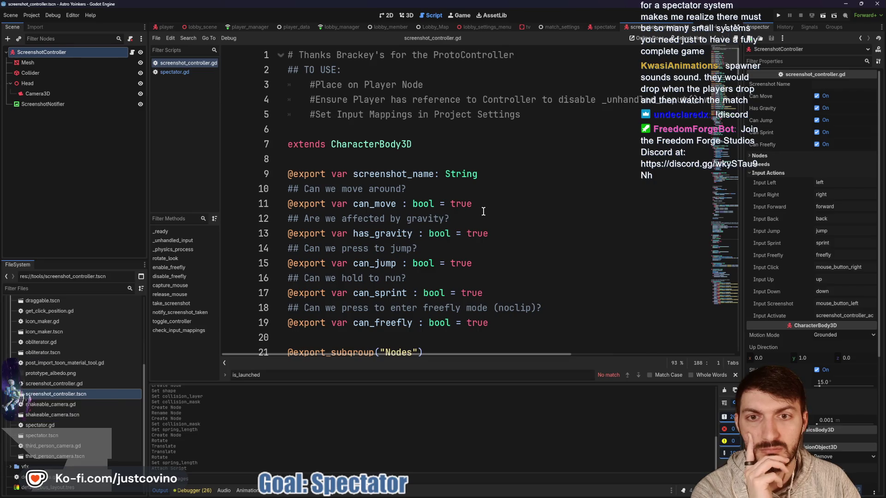
{"action": "scroll", "coordinate": [483, 212], "scroll_direction": "down", "scroll_amount": 2}
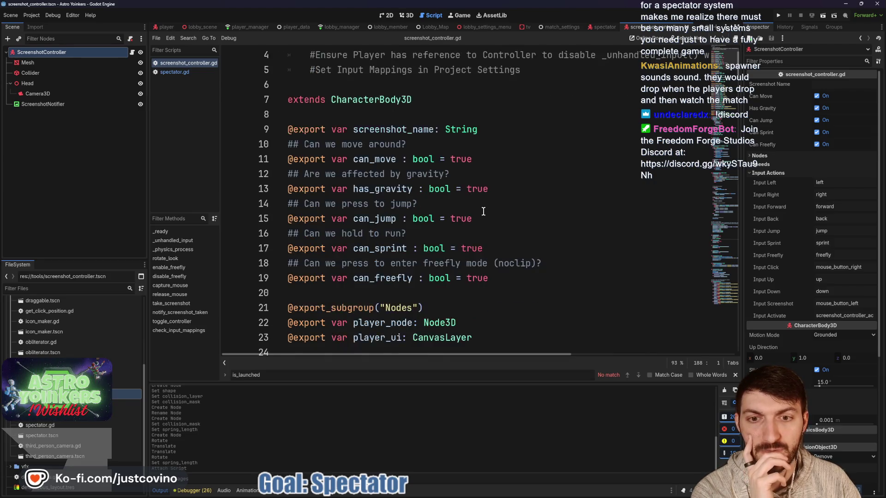
{"action": "scroll", "coordinate": [483, 211], "scroll_direction": "down", "scroll_amount": 1}
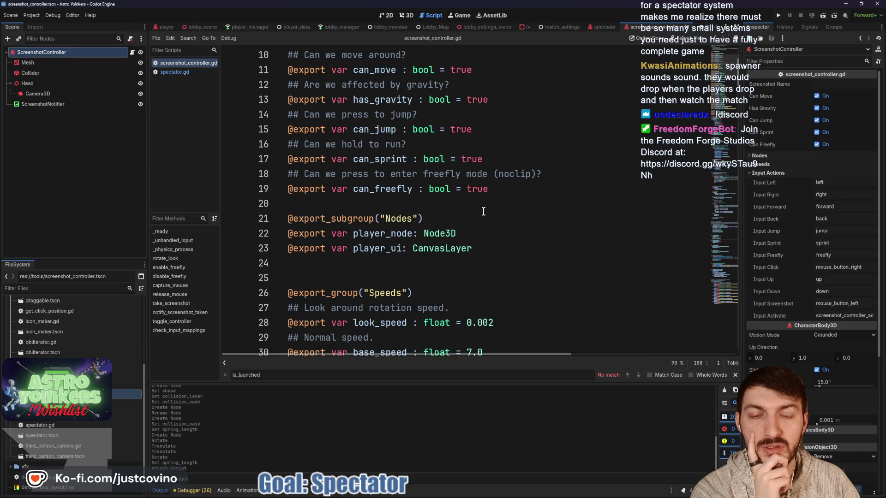
{"action": "scroll", "coordinate": [483, 212], "scroll_direction": "down", "scroll_amount": 8}
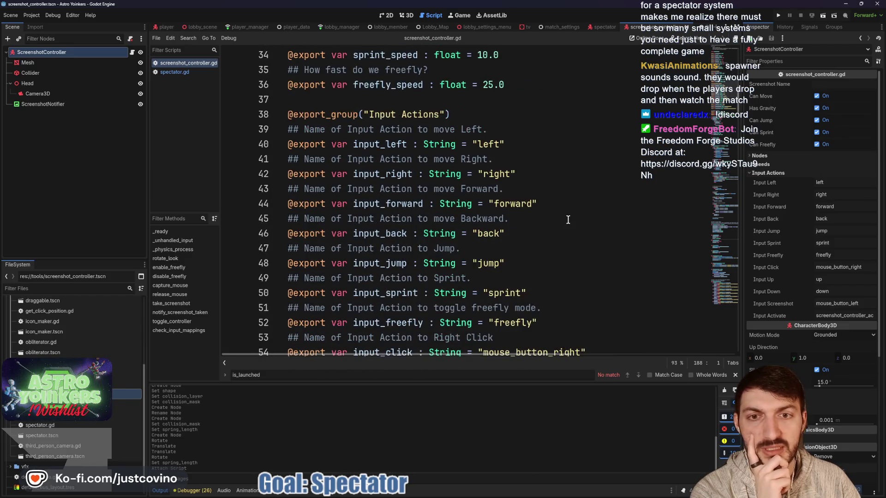
{"action": "mouse_move", "coordinate": [287, 114]}
{"action": "left_mouse_down"}
{"action": "mouse_move", "coordinate": [571, 254]}
{"action": "mouse_move", "coordinate": [673, 210]}
{"action": "left_mouse_up"}
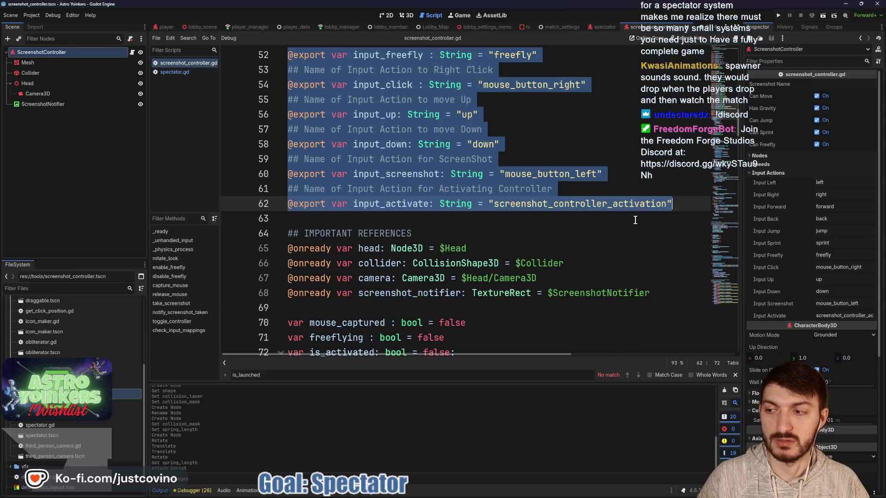
{"action": "left_click", "coordinate": [604, 26]}
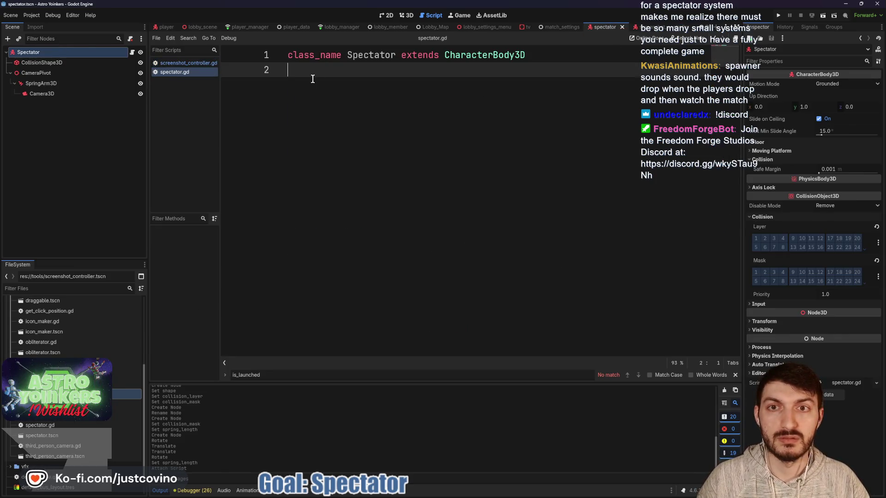
Paste the input action exports into spectator.gd and save the spectator scene
{"action": "key", "text": "ctrl+v"}
{"action": "left_click", "coordinate": [566, 169]}
{"action": "key", "text": "ctrl+s"}
{"action": "scroll", "coordinate": [573, 220], "scroll_direction": "down", "scroll_amount": 1}
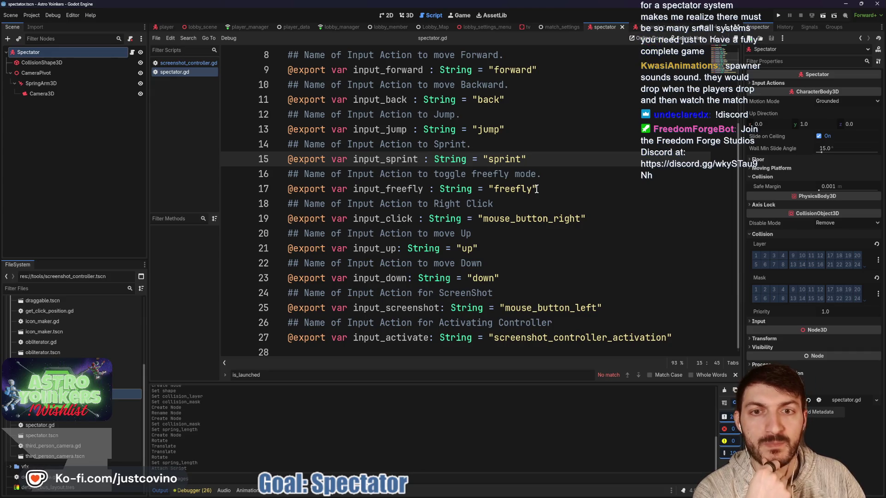
Back in screenshot_controller.gd, scroll down to _unhandled_input's mouse-button handling
{"action": "left_click", "coordinate": [648, 28]}
{"action": "left_click", "coordinate": [559, 140]}
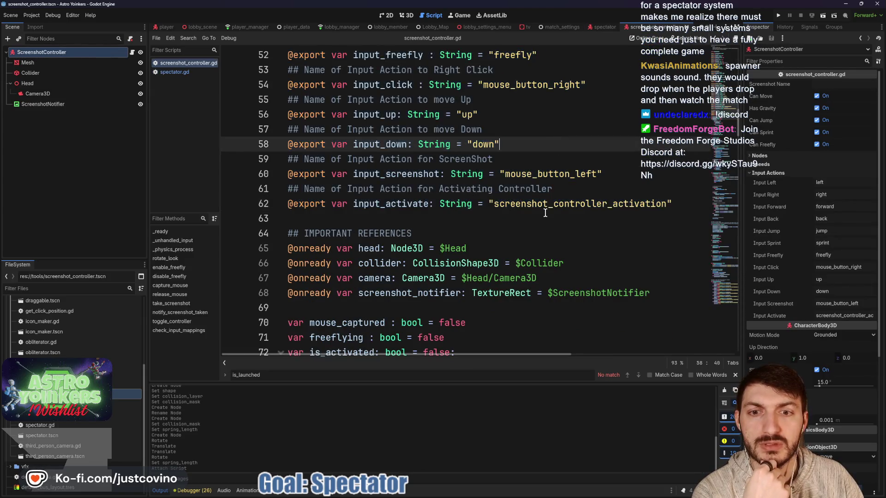
{"action": "scroll", "coordinate": [543, 212], "scroll_direction": "down", "scroll_amount": 3}
{"action": "scroll", "coordinate": [536, 212], "scroll_direction": "down", "scroll_amount": 1}
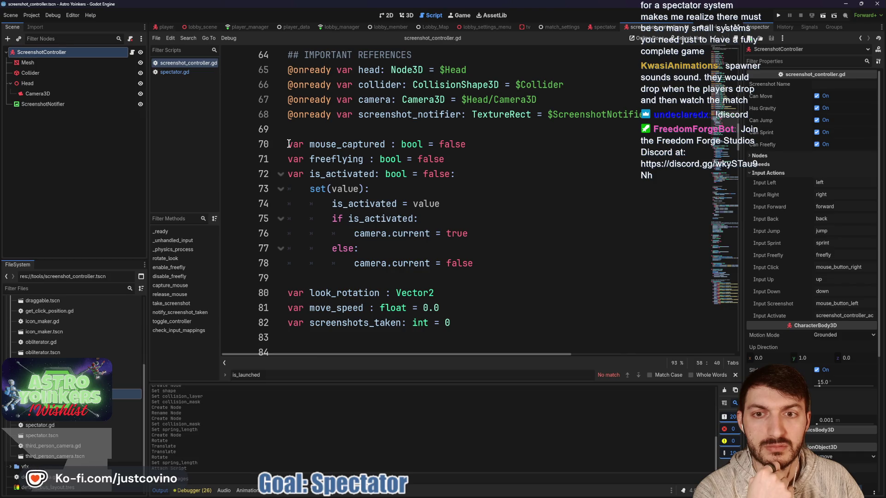
{"action": "scroll", "coordinate": [434, 178], "scroll_direction": "down", "scroll_amount": 2}
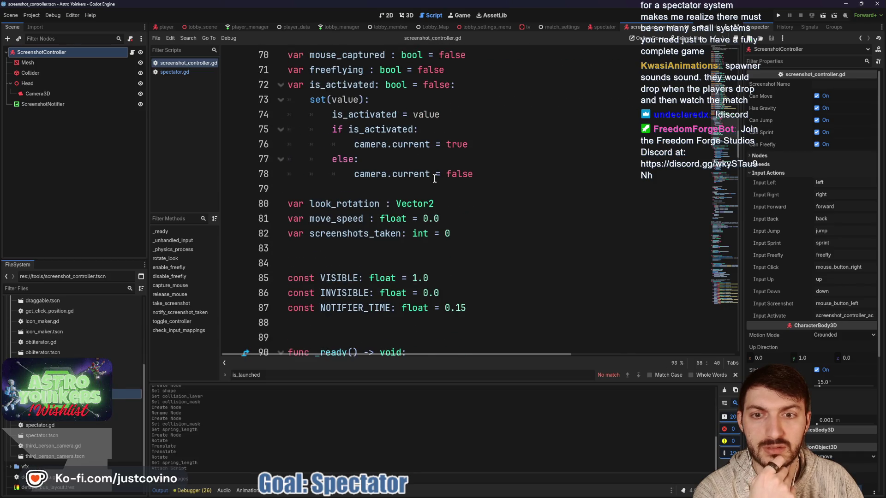
{"action": "scroll", "coordinate": [434, 179], "scroll_direction": "down", "scroll_amount": 1}
{"action": "scroll", "coordinate": [433, 179], "scroll_direction": "down", "scroll_amount": 1}
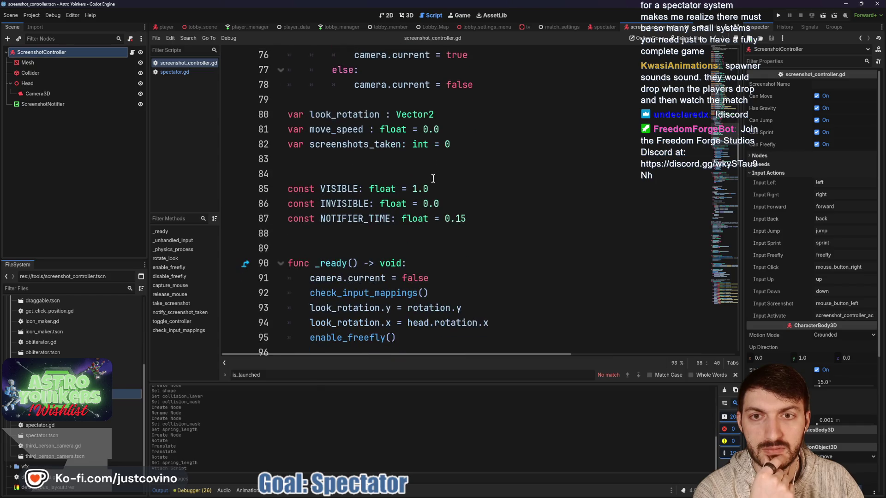
{"action": "scroll", "coordinate": [434, 178], "scroll_direction": "down", "scroll_amount": 1}
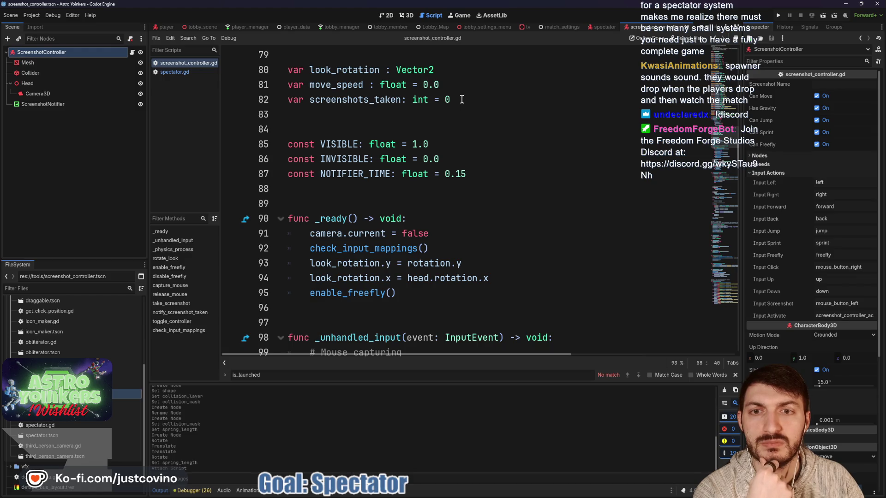
{"action": "scroll", "coordinate": [461, 106], "scroll_direction": "down", "scroll_amount": 5}
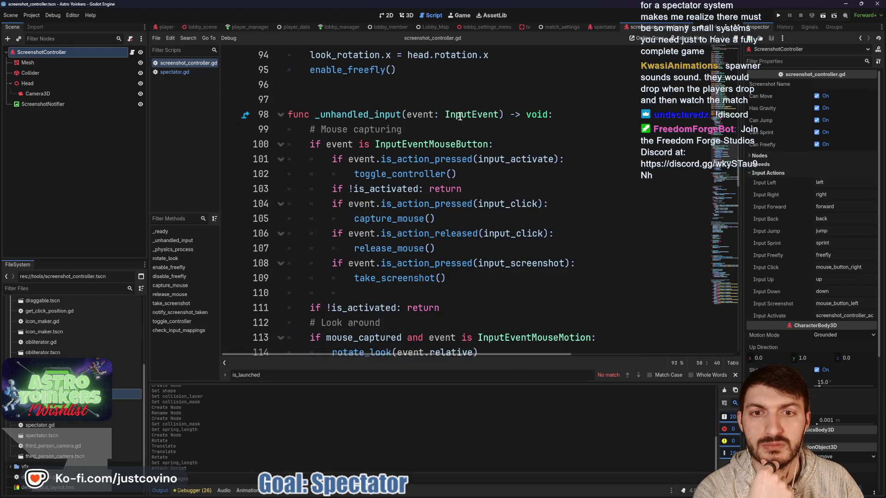
{"action": "left_click_drag", "start_coordinate": [287, 114], "coordinate": [543, 192]}
Select lines 104–109 of _unhandled_input, then clear the selection
{"action": "scroll", "coordinate": [535, 188], "scroll_direction": "down", "scroll_amount": 2}
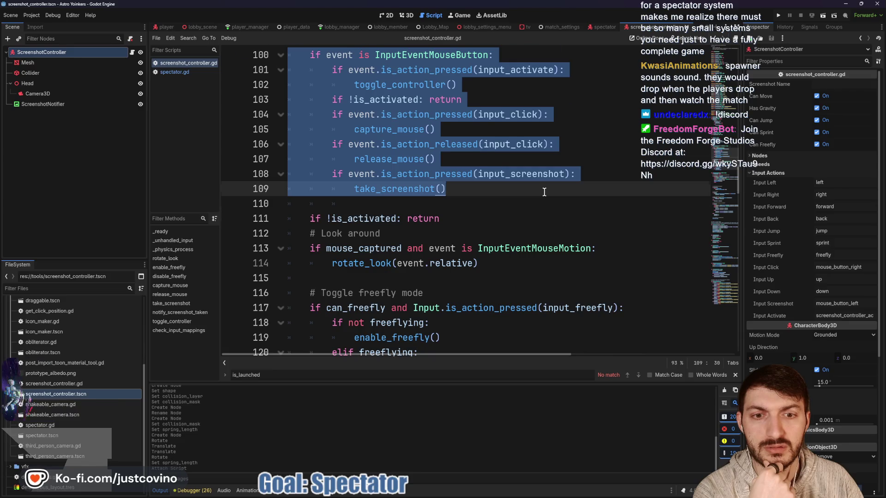
{"action": "scroll", "coordinate": [544, 191], "scroll_direction": "up", "scroll_amount": 2}
{"action": "left_click", "coordinate": [549, 199], "text": "shift"}
{"action": "left_click_drag", "start_coordinate": [549, 199], "coordinate": [555, 282]}
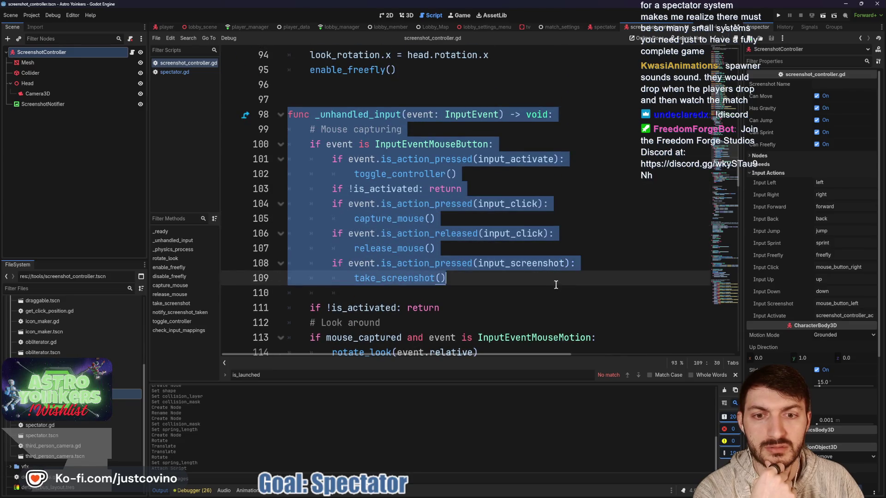
{"action": "left_click", "coordinate": [537, 164]}
Jump from the toggle_controller call to its definition and scroll on to check_input_mappings
{"action": "double_click", "coordinate": [411, 173]}
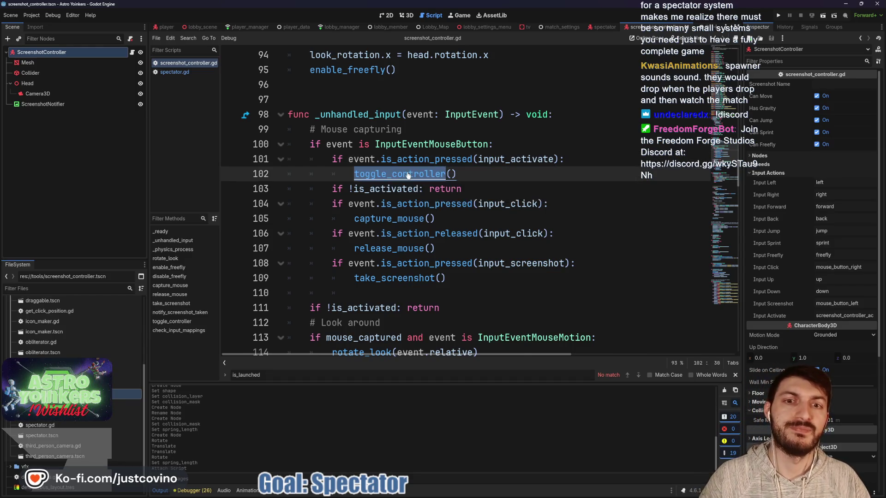
{"action": "left_click", "coordinate": [412, 173], "text": "ctrl"}
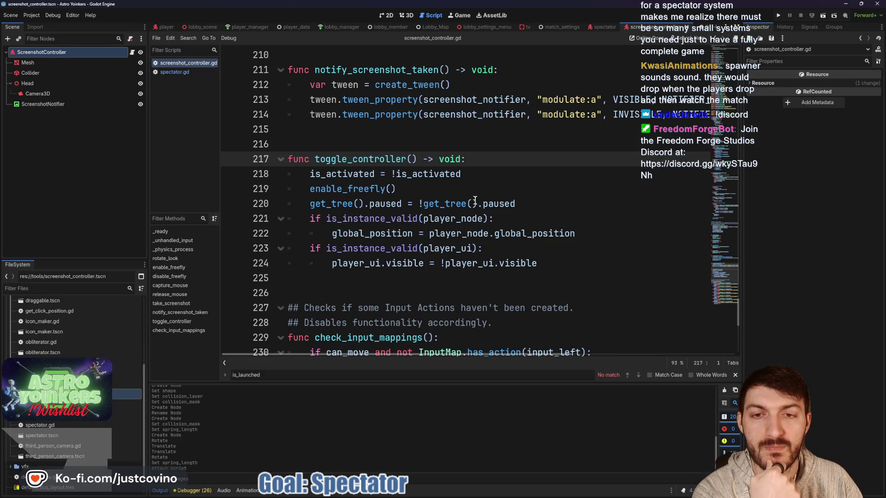
{"action": "scroll", "coordinate": [443, 189], "scroll_direction": "down", "scroll_amount": 1}
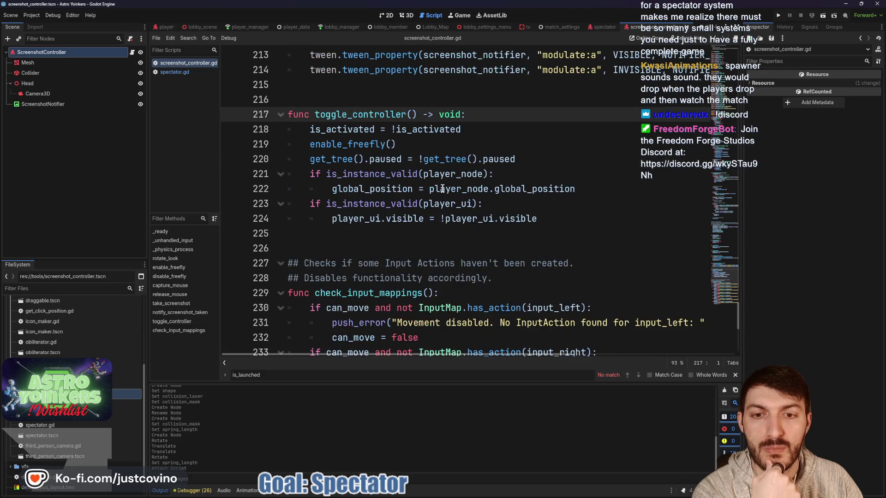
{"action": "scroll", "coordinate": [441, 186], "scroll_direction": "down", "scroll_amount": 1}
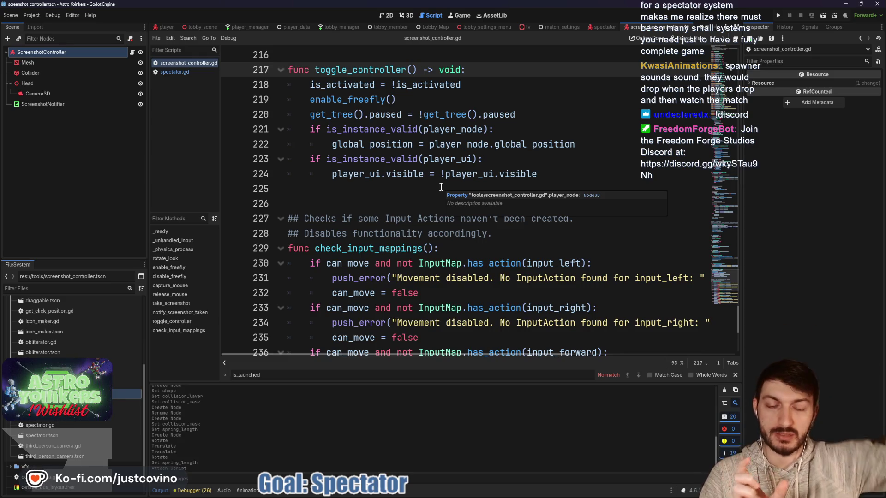
{"action": "scroll", "coordinate": [413, 196], "scroll_direction": "down", "scroll_amount": 1}
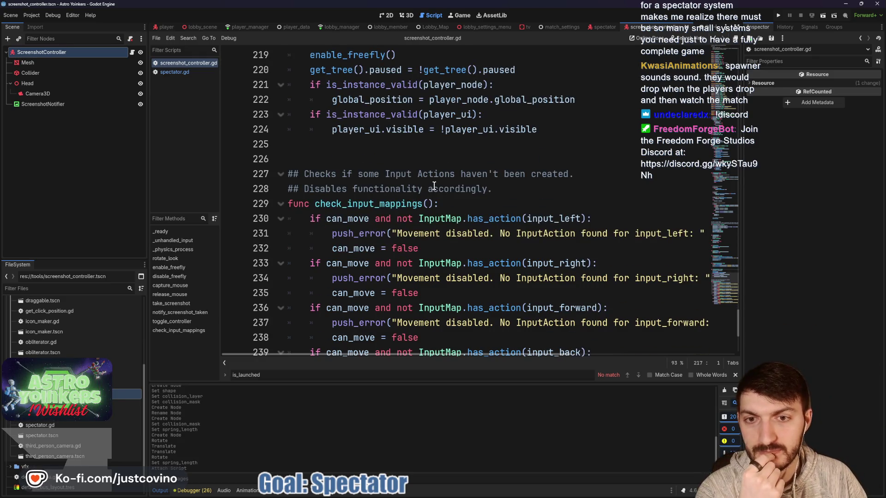
{"action": "scroll", "coordinate": [407, 168], "scroll_direction": "down", "scroll_amount": 1}
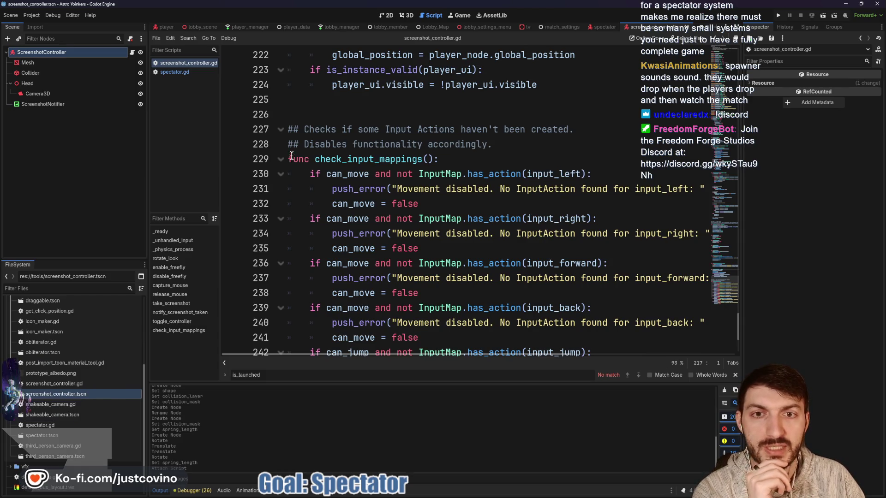
Select check_input_mappings (lines 227–250), highlight its uses, and switch to spectator.gd
{"action": "mouse_move", "coordinate": [288, 129]}
{"action": "left_mouse_down"}
{"action": "mouse_move", "coordinate": [442, 196]}
{"action": "mouse_move", "coordinate": [477, 326]}
{"action": "left_mouse_up"}
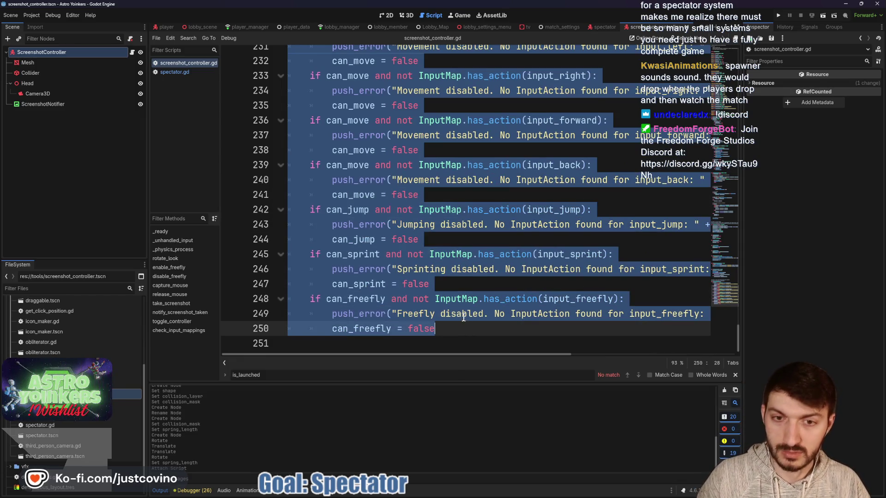
{"action": "scroll", "coordinate": [484, 241], "scroll_direction": "up", "scroll_amount": 7}
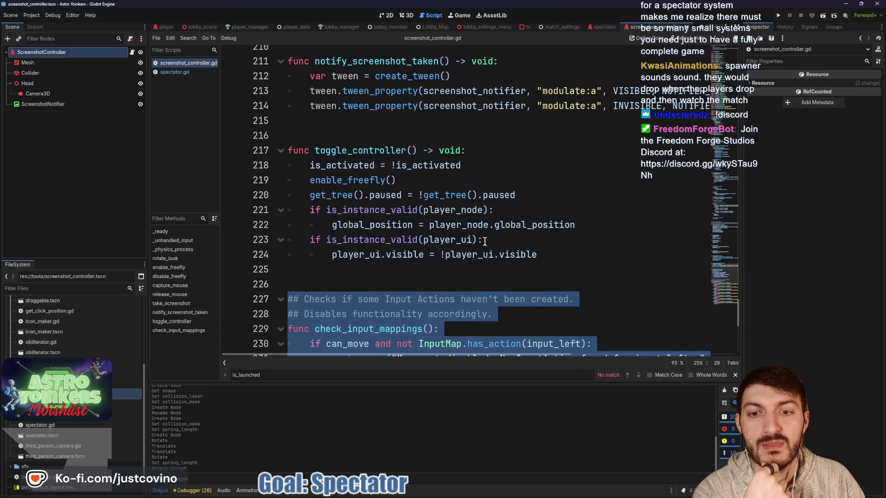
{"action": "scroll", "coordinate": [484, 241], "scroll_direction": "up", "scroll_amount": 5}
{"action": "scroll", "coordinate": [447, 242], "scroll_direction": "down", "scroll_amount": 6}
{"action": "double_click", "coordinate": [372, 287]}
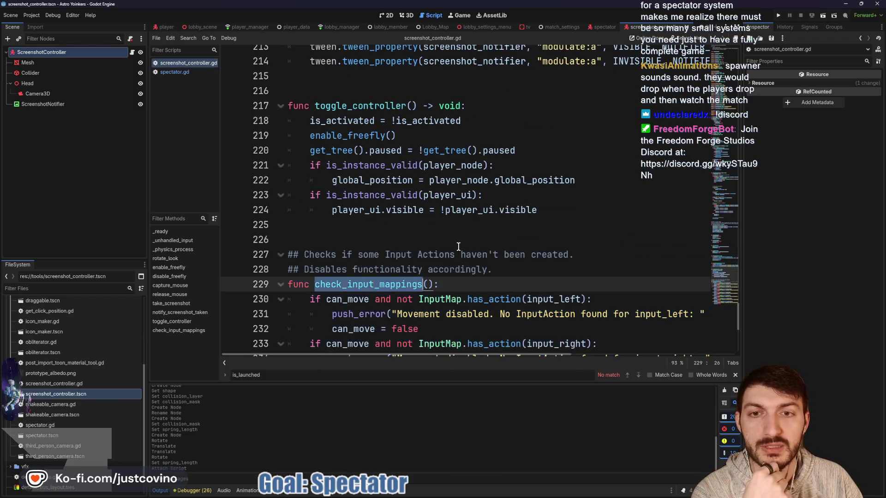
{"action": "scroll", "coordinate": [458, 247], "scroll_direction": "up", "scroll_amount": 20}
{"action": "scroll", "coordinate": [458, 247], "scroll_direction": "up", "scroll_amount": 17}
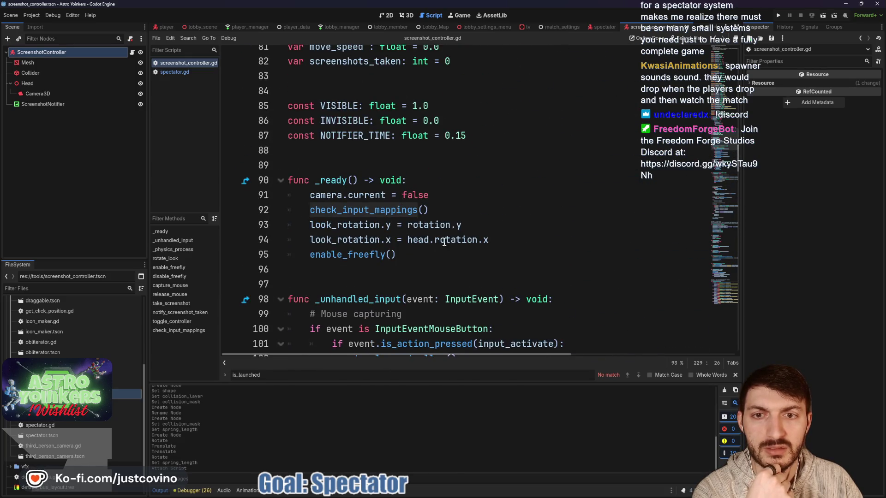
{"action": "left_click", "coordinate": [604, 26]}
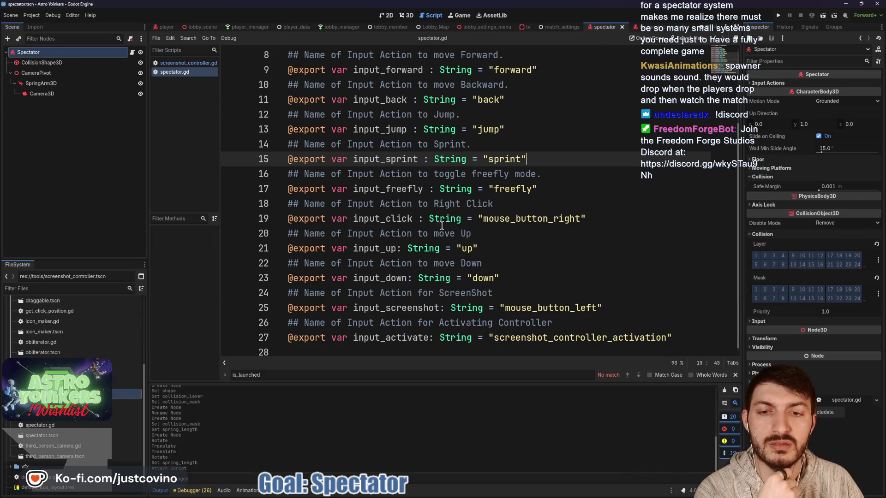
Paste check_input_mappings into spectator.gd on a new line below the input_activate export
{"action": "left_click", "coordinate": [338, 353]}
{"action": "key", "text": "Return"}
{"action": "key", "text": "Return"}
{"action": "key", "text": "Return"}
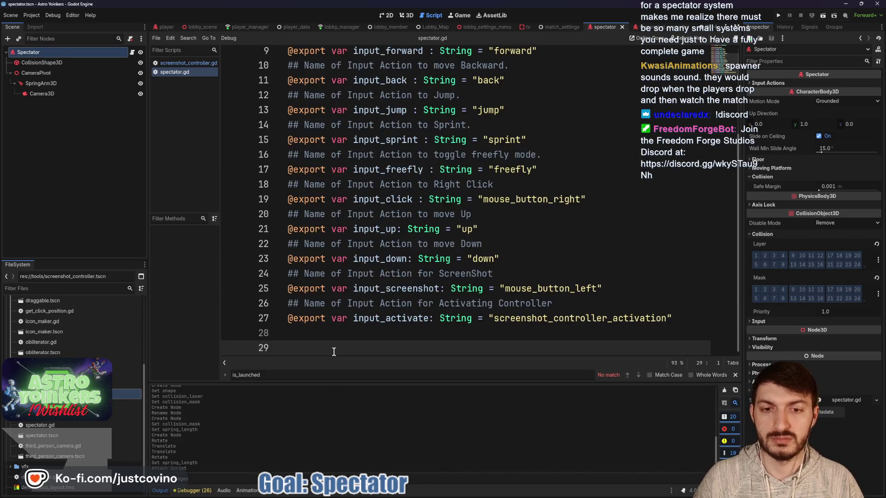
{"action": "key", "text": "ctrl+v"}
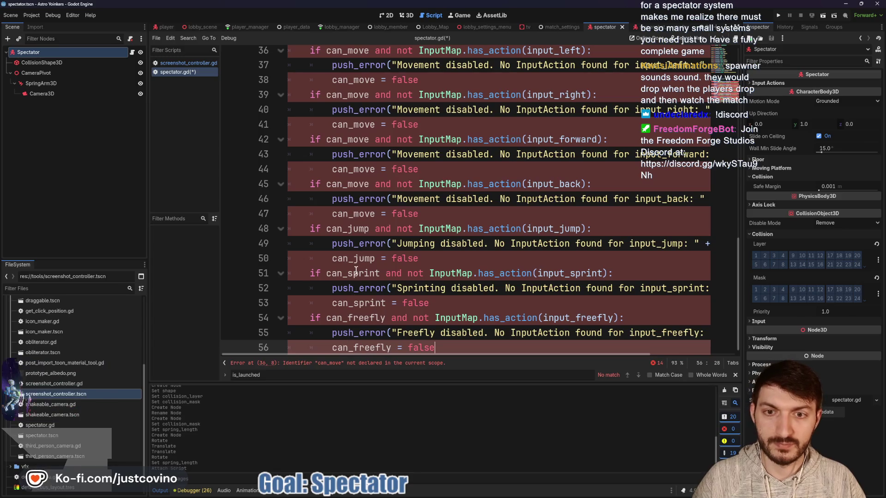
{"action": "scroll", "coordinate": [350, 285], "scroll_direction": "up", "scroll_amount": 10}
{"action": "scroll", "coordinate": [346, 277], "scroll_direction": "down", "scroll_amount": 3}
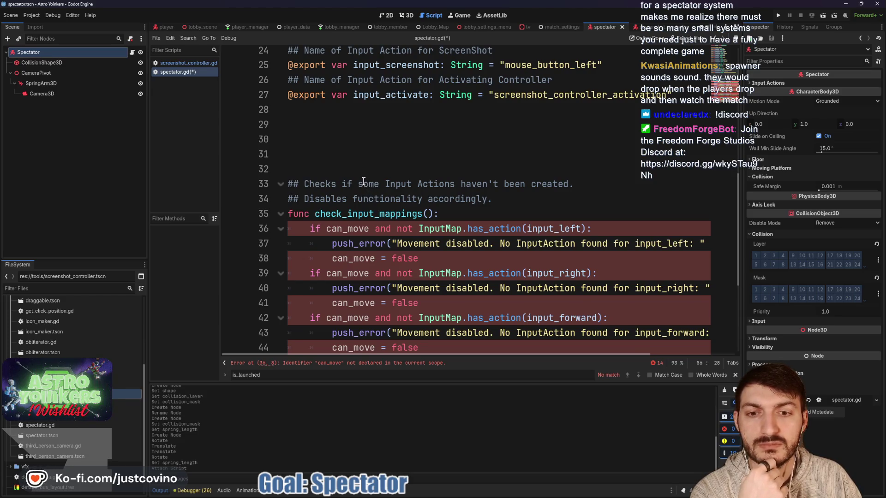
Return to screenshot_controller.gd and scroll through it toward the end of the file
{"action": "left_click", "coordinate": [653, 28]}
{"action": "scroll", "coordinate": [441, 192], "scroll_direction": "down", "scroll_amount": 3}
{"action": "scroll", "coordinate": [441, 193], "scroll_direction": "up", "scroll_amount": 2}
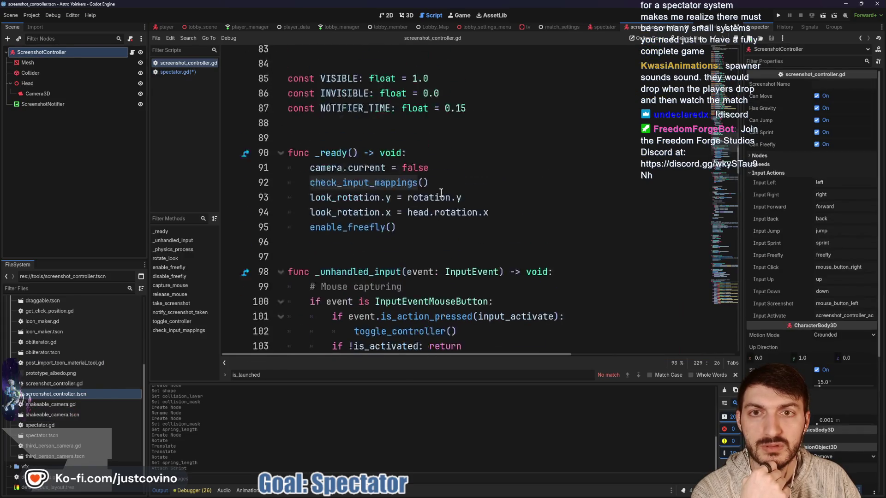
{"action": "scroll", "coordinate": [441, 192], "scroll_direction": "up", "scroll_amount": 3}
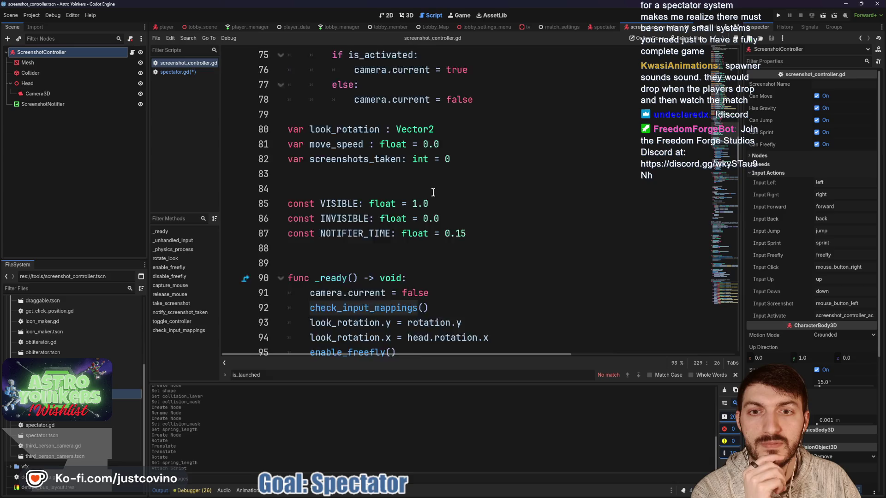
{"action": "scroll", "coordinate": [433, 192], "scroll_direction": "up", "scroll_amount": 3}
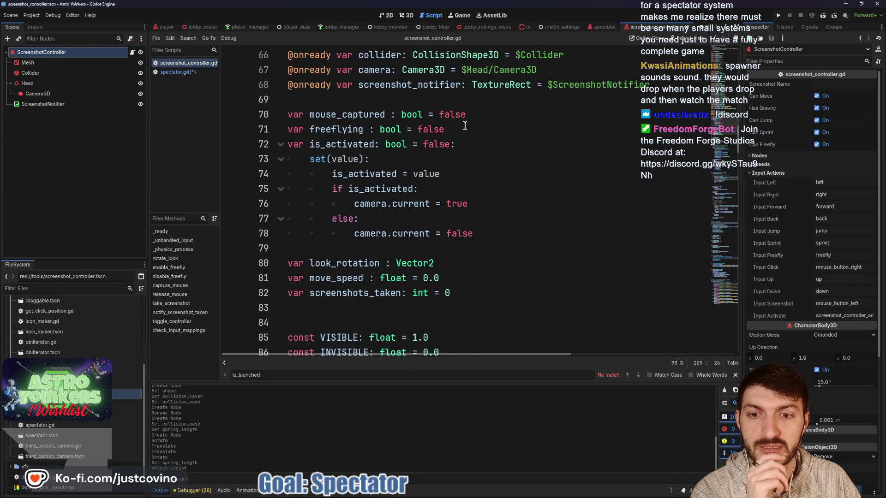
{"action": "scroll", "coordinate": [465, 128], "scroll_direction": "up", "scroll_amount": 3}
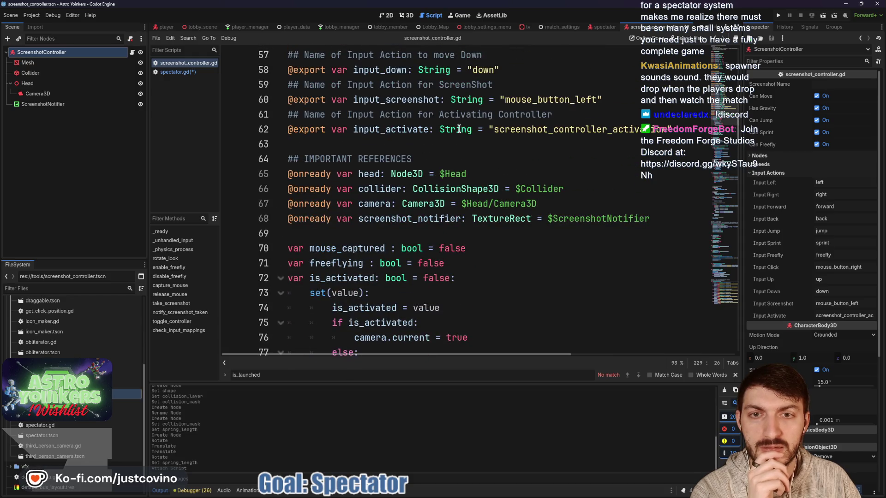
{"action": "scroll", "coordinate": [458, 129], "scroll_direction": "down", "scroll_amount": 8}
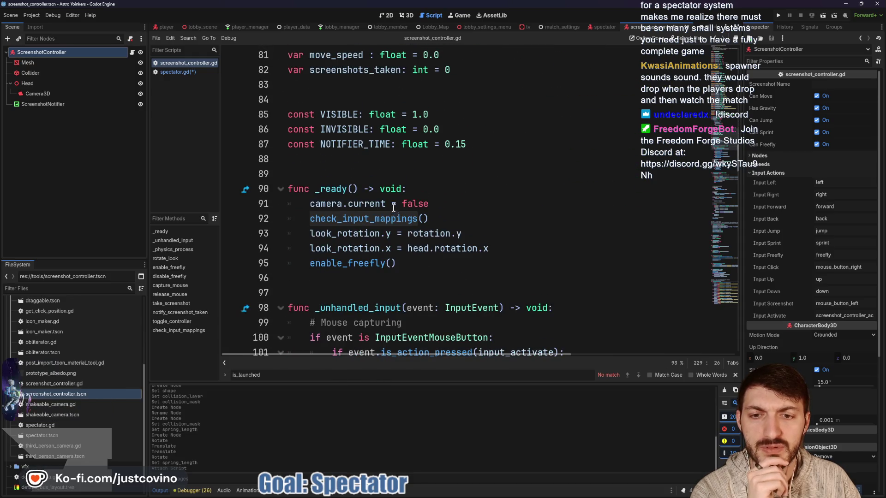
{"action": "scroll", "coordinate": [394, 208], "scroll_direction": "down", "scroll_amount": 4}
{"action": "scroll", "coordinate": [363, 182], "scroll_direction": "down", "scroll_amount": 7}
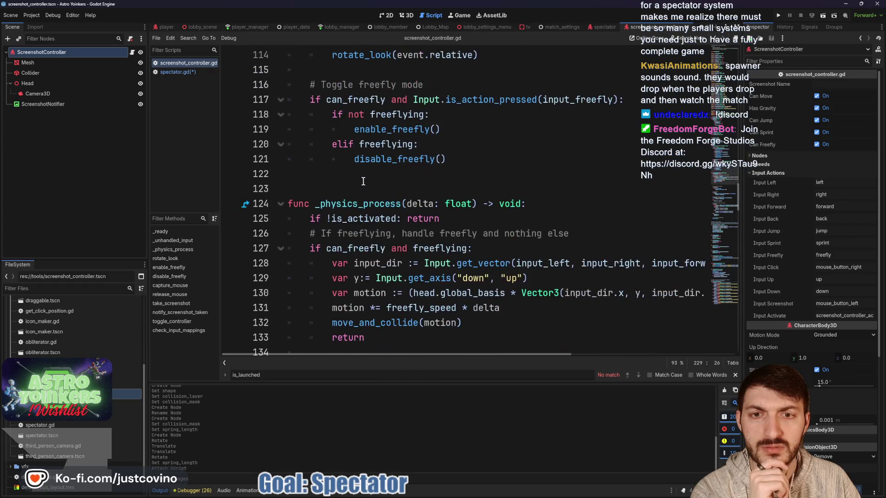
{"action": "scroll", "coordinate": [362, 180], "scroll_direction": "down", "scroll_amount": 1}
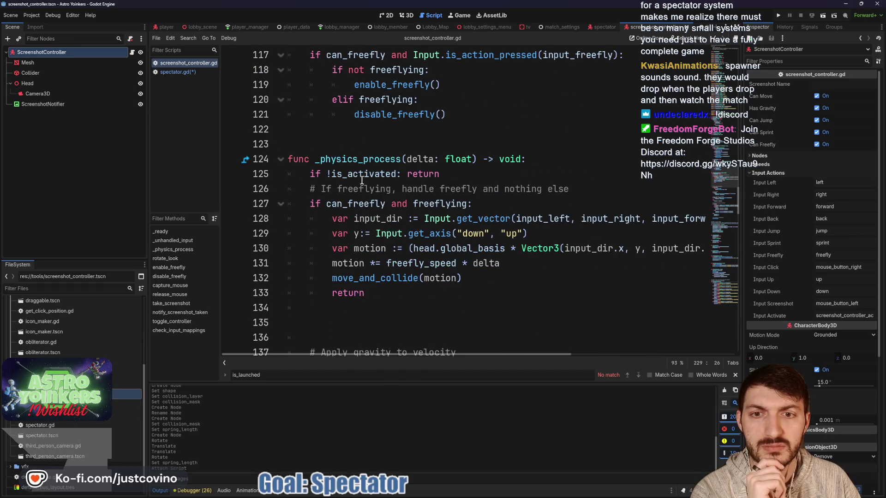
{"action": "scroll", "coordinate": [355, 194], "scroll_direction": "down", "scroll_amount": 4}
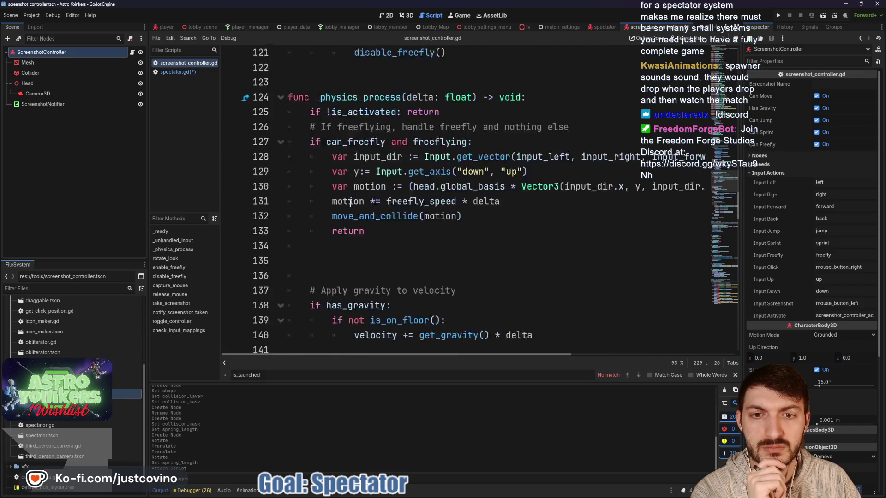
{"action": "scroll", "coordinate": [350, 204], "scroll_direction": "down", "scroll_amount": 3}
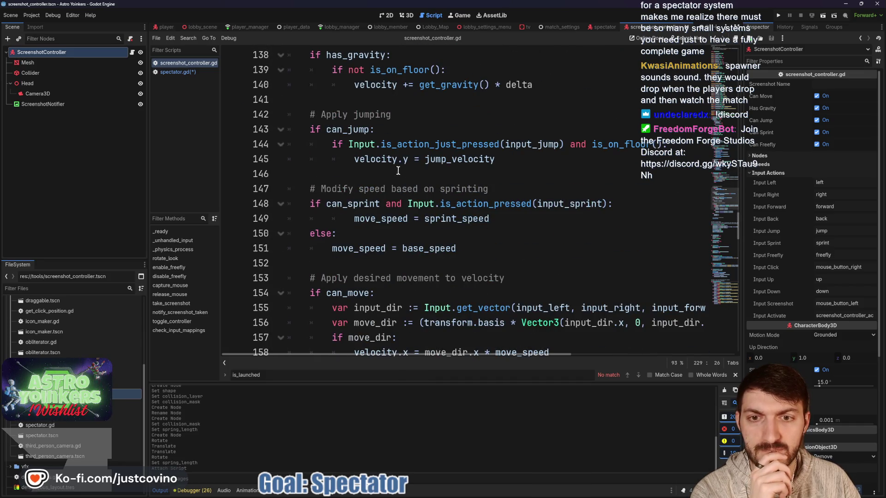
{"action": "scroll", "coordinate": [416, 177], "scroll_direction": "down", "scroll_amount": 4}
{"action": "scroll", "coordinate": [417, 180], "scroll_direction": "down", "scroll_amount": 5}
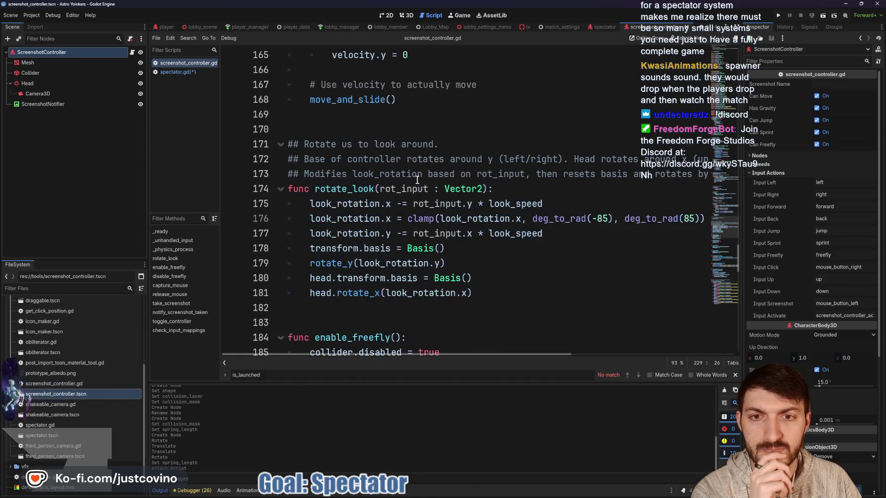
{"action": "scroll", "coordinate": [417, 180], "scroll_direction": "down", "scroll_amount": 3}
Select screenshot_controller.gd from the screenshot_name export on line 9 down to line 251
{"action": "left_click", "coordinate": [410, 176]}
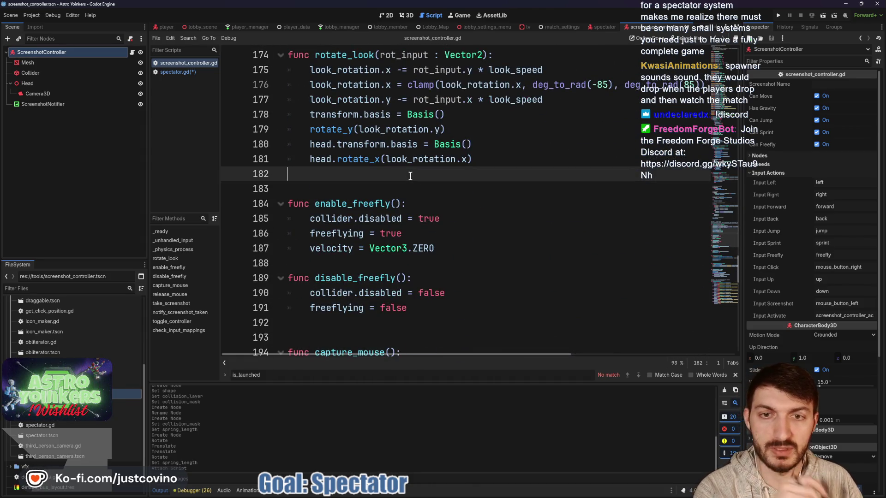
{"action": "scroll", "coordinate": [409, 177], "scroll_direction": "up", "scroll_amount": 20}
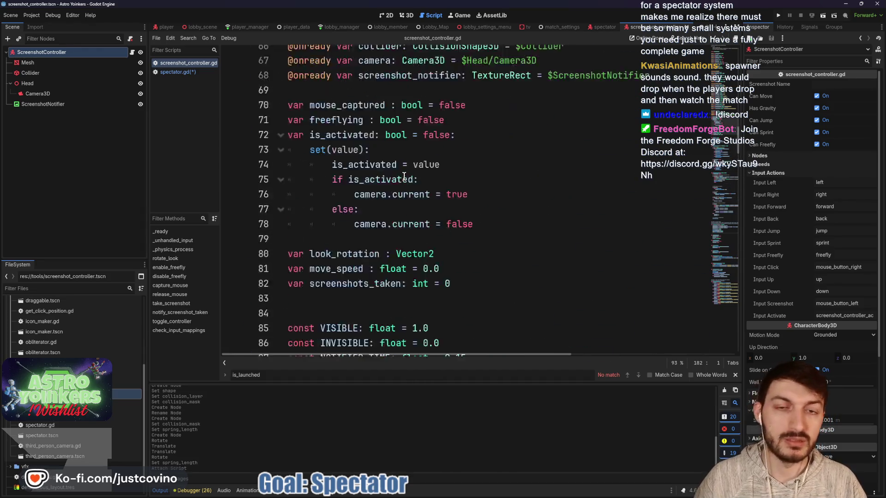
{"action": "scroll", "coordinate": [401, 176], "scroll_direction": "up", "scroll_amount": 9}
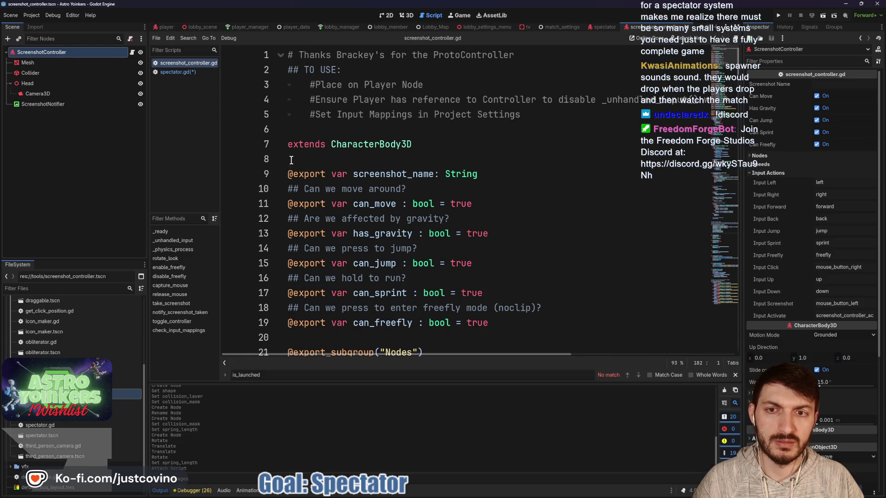
{"action": "mouse_move", "coordinate": [289, 174]}
{"action": "left_mouse_down"}
{"action": "mouse_move", "coordinate": [323, 211]}
{"action": "mouse_move", "coordinate": [415, 258]}
{"action": "mouse_move", "coordinate": [465, 248]}
{"action": "mouse_move", "coordinate": [491, 345]}
{"action": "left_mouse_up"}
{"action": "scroll", "coordinate": [465, 249], "scroll_direction": "down", "scroll_amount": 20}
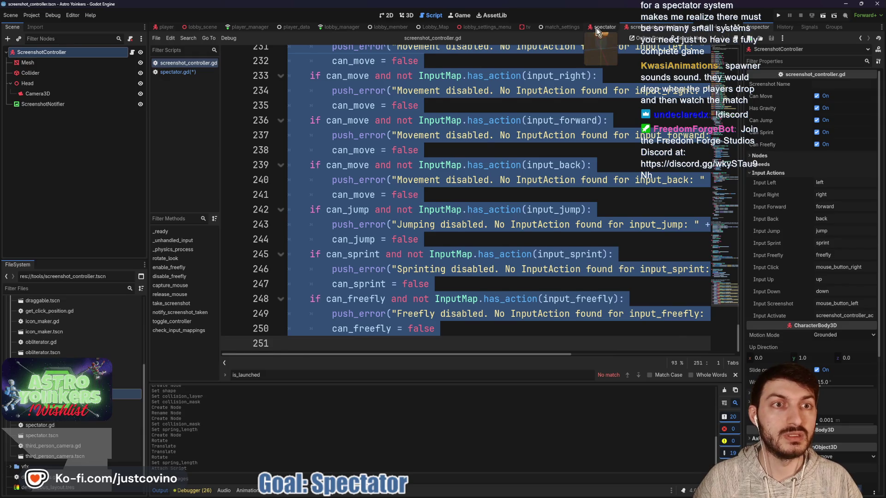
Cut the input-action exports and check function from spectator.gd and paste the block at the end
{"action": "left_click", "coordinate": [178, 72]}
{"action": "scroll", "coordinate": [289, 155], "scroll_direction": "up", "scroll_amount": 8}
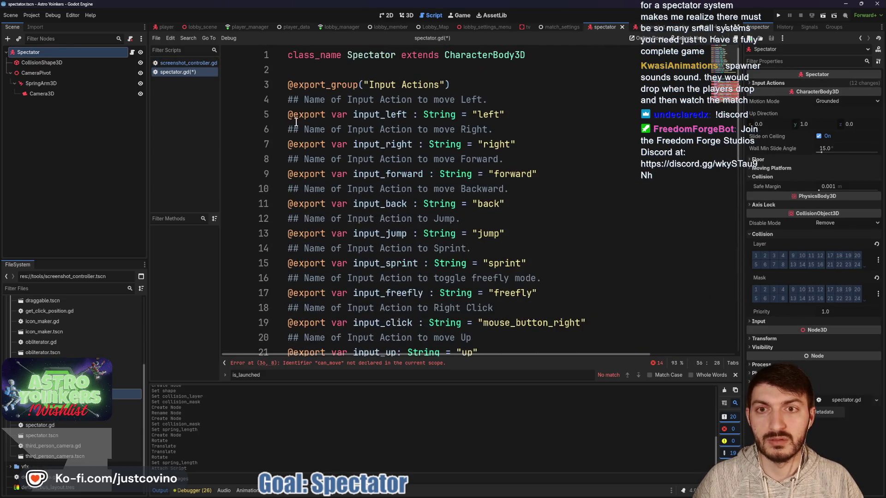
{"action": "mouse_move", "coordinate": [288, 83]}
{"action": "left_mouse_down"}
{"action": "mouse_move", "coordinate": [537, 295]}
{"action": "mouse_move", "coordinate": [435, 350]}
{"action": "left_mouse_up"}
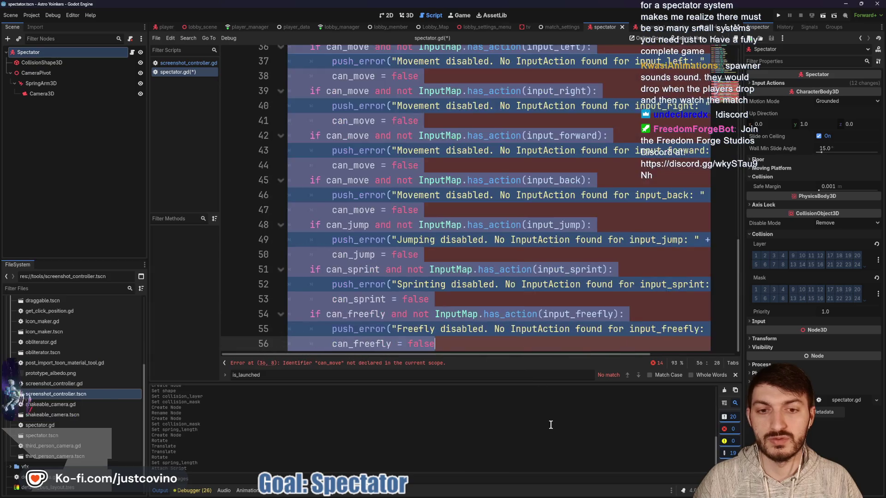
{"action": "key", "text": "ctrl+x"}
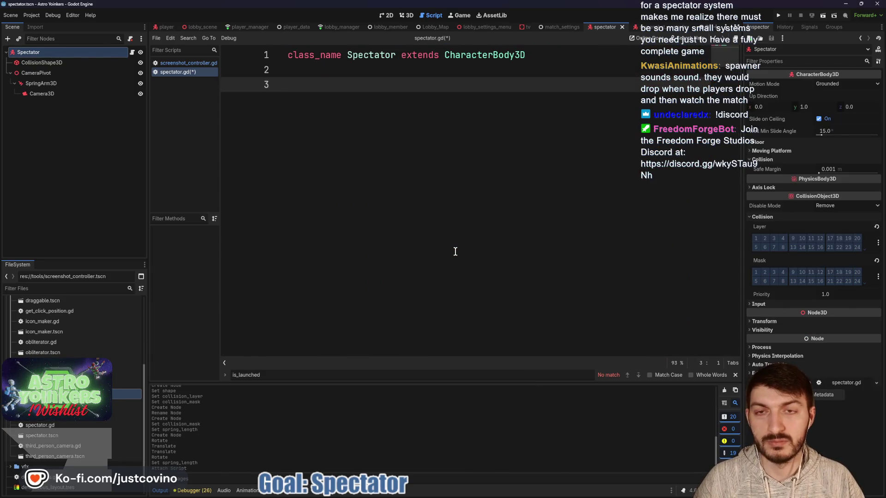
{"action": "key", "text": "ctrl+End"}
{"action": "key", "text": "ctrl+v"}
{"action": "scroll", "coordinate": [452, 245], "scroll_direction": "up", "scroll_amount": 20}
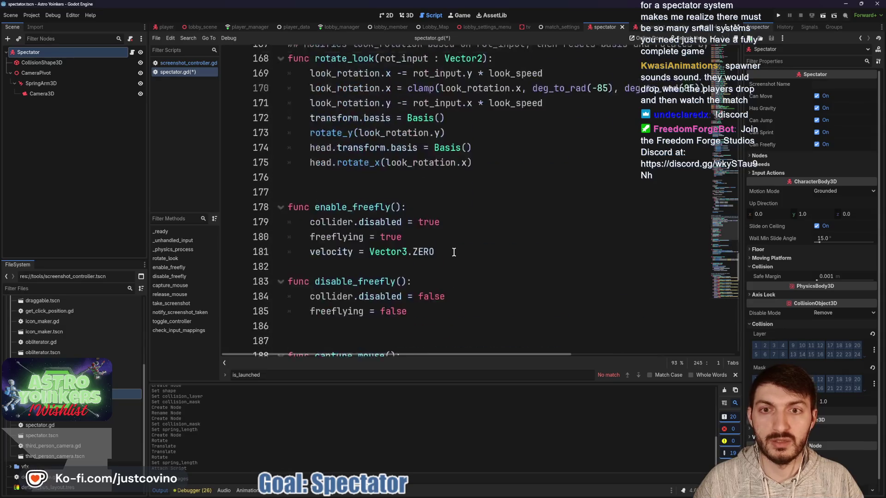
Delete the Nodes subgroup and its two exports, and tidy the blank lines around Speeds
{"action": "left_click", "coordinate": [735, 375]}
{"action": "left_click_drag", "start_coordinate": [459, 382], "coordinate": [438, 473]}
{"action": "scroll", "coordinate": [417, 263], "scroll_direction": "up", "scroll_amount": 20}
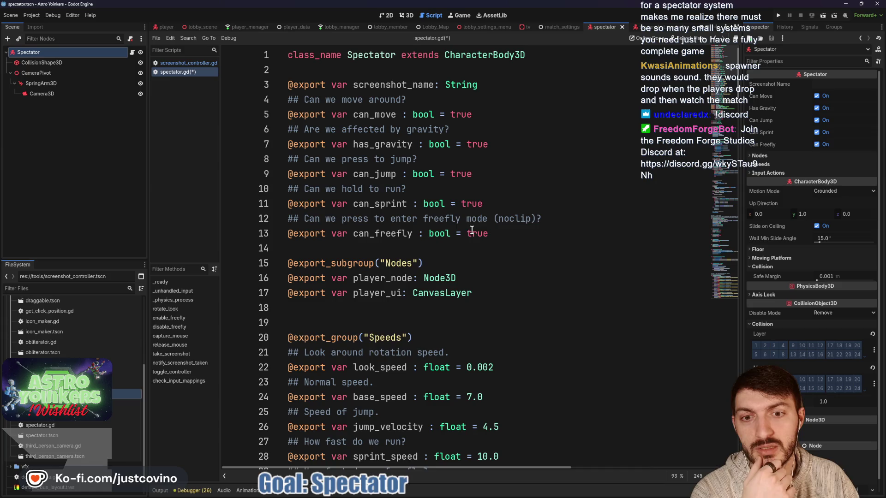
{"action": "left_click", "coordinate": [479, 279]}
{"action": "left_click_drag", "start_coordinate": [504, 297], "coordinate": [267, 267]}
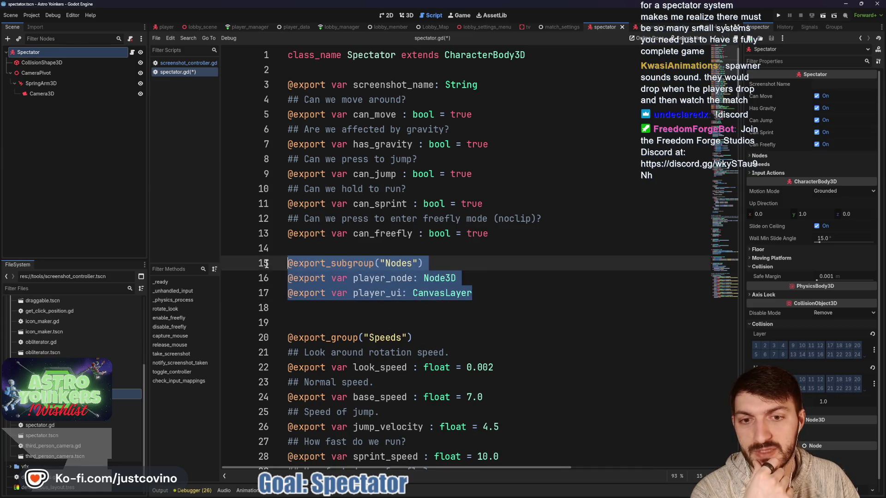
{"action": "key", "text": "BackSpace"}
{"action": "key", "text": "BackSpace"}
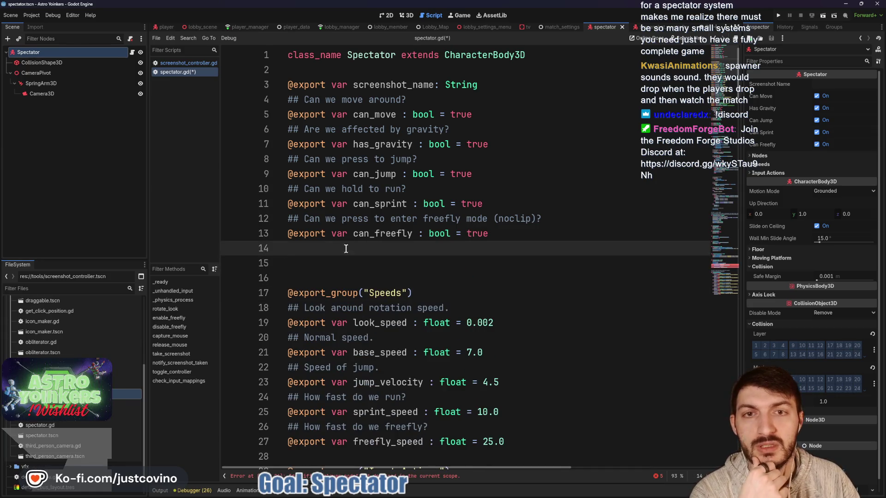
{"action": "left_click", "coordinate": [346, 69]}
{"action": "key", "text": "Return"}
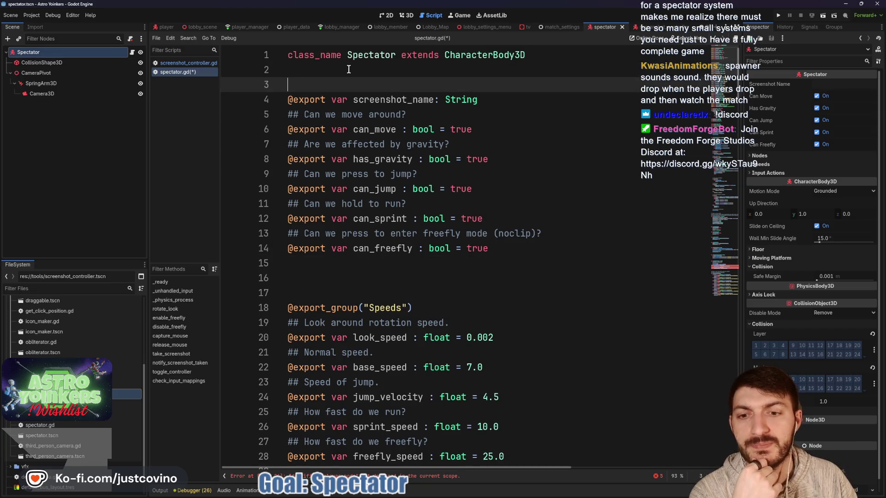
{"action": "left_click", "coordinate": [351, 279]}
{"action": "key", "text": "BackSpace"}
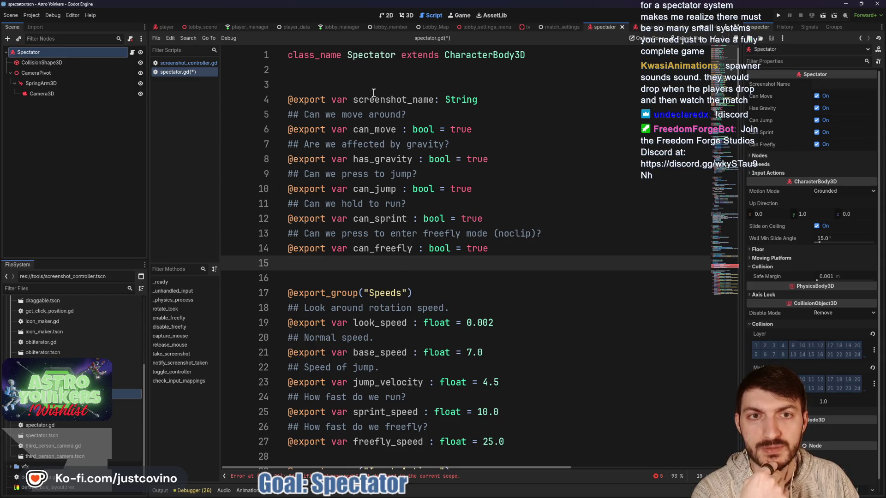
Delete the input_activate export and its comment, leaving a blank line after the input exports
{"action": "scroll", "coordinate": [472, 165], "scroll_direction": "down", "scroll_amount": 2}
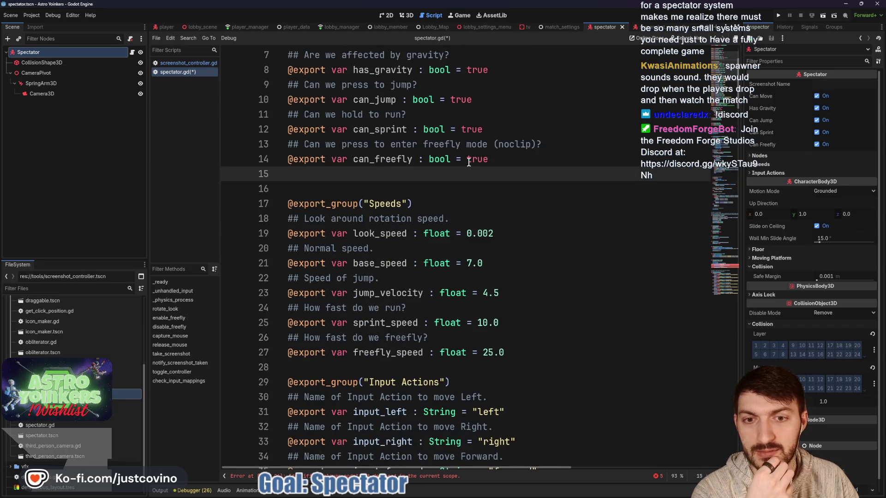
{"action": "scroll", "coordinate": [468, 162], "scroll_direction": "down", "scroll_amount": 5}
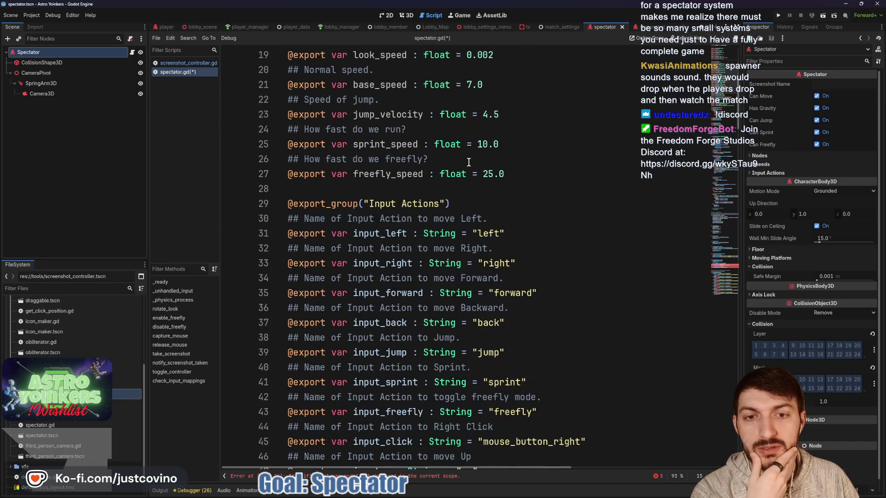
{"action": "scroll", "coordinate": [468, 162], "scroll_direction": "down", "scroll_amount": 6}
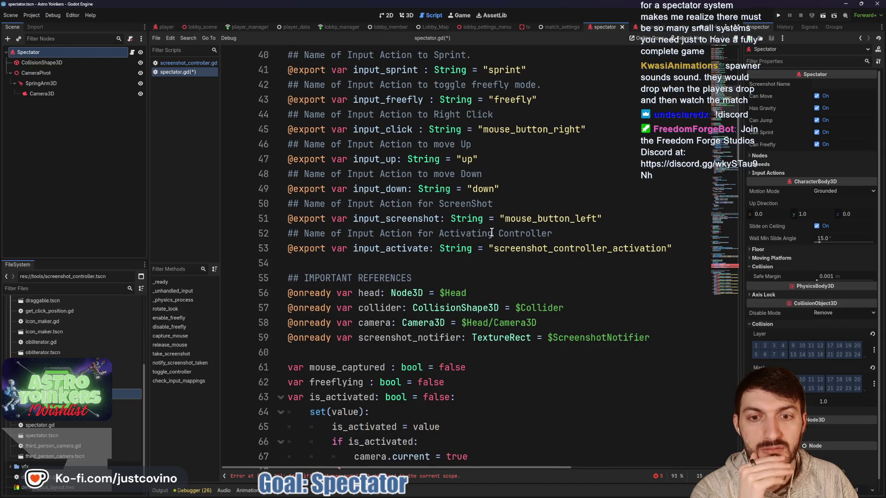
{"action": "left_click", "coordinate": [386, 262]}
{"action": "key", "text": "Return"}
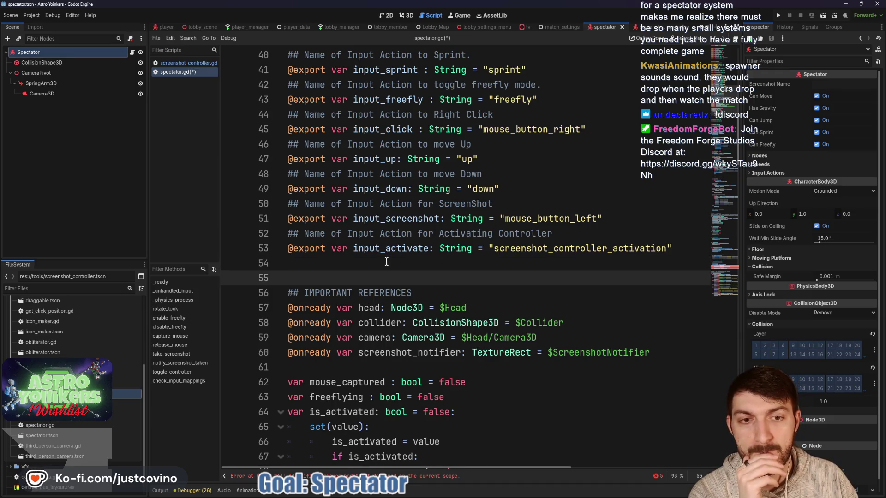
{"action": "double_click", "coordinate": [385, 249]}
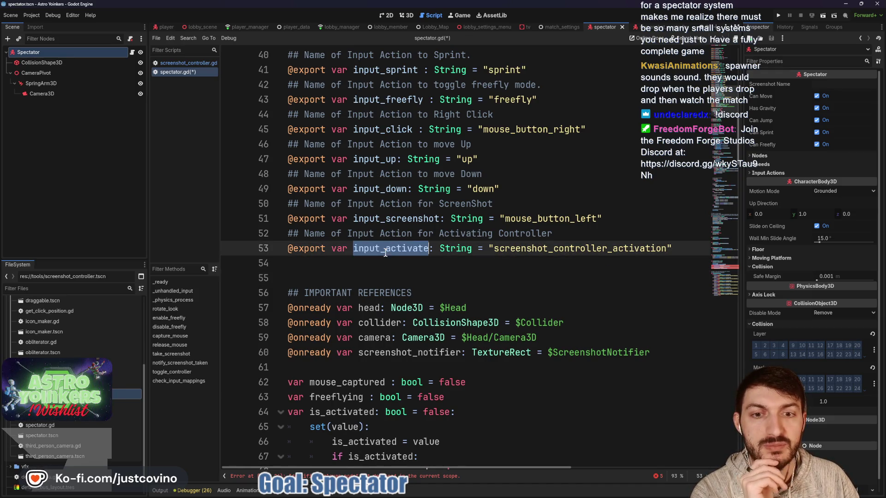
{"action": "left_click_drag", "start_coordinate": [666, 251], "coordinate": [256, 252]}
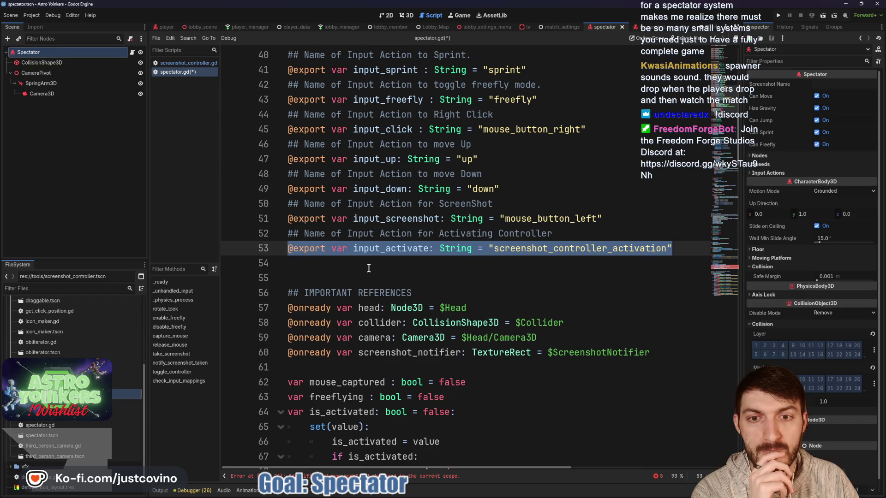
{"action": "left_click_drag", "start_coordinate": [678, 249], "coordinate": [284, 249]}
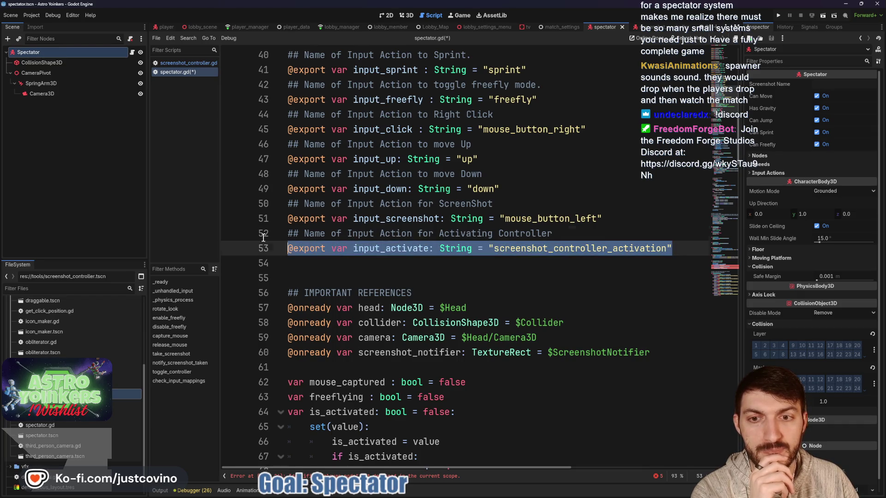
{"action": "key", "text": "shift+Up"}
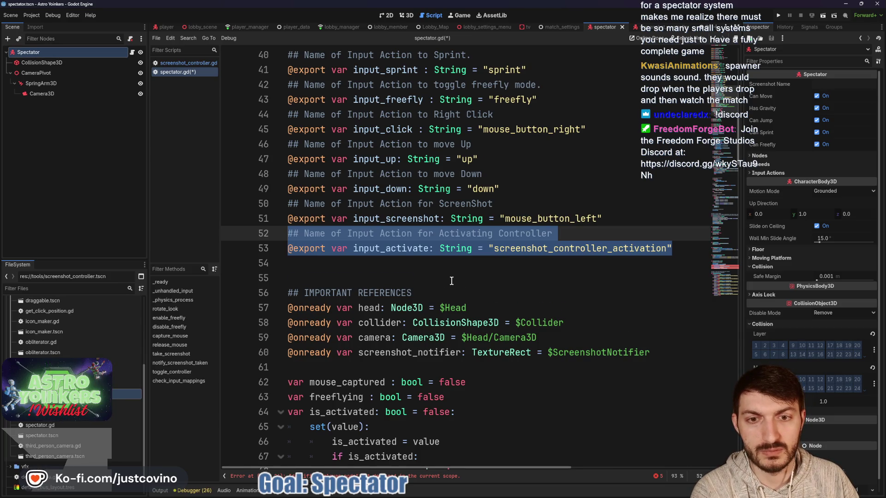
{"action": "key", "text": "BackSpace"}
{"action": "key", "text": "Delete"}
{"action": "scroll", "coordinate": [322, 245], "scroll_direction": "down", "scroll_amount": 1}
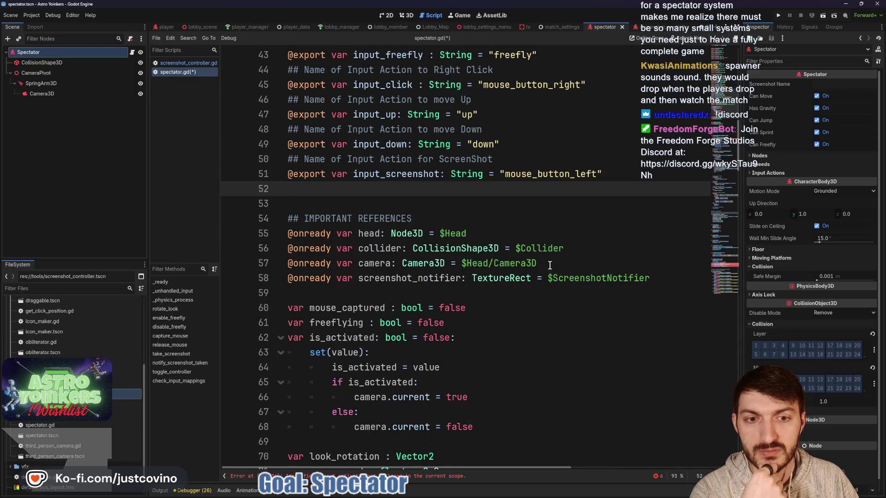
{"action": "left_click_drag", "start_coordinate": [551, 266], "coordinate": [439, 263]}
{"action": "mouse_move", "coordinate": [666, 279]}
{"action": "left_mouse_down"}
{"action": "mouse_move", "coordinate": [323, 265]}
{"action": "mouse_move", "coordinate": [252, 239]}
{"action": "mouse_move", "coordinate": [295, 252]}
{"action": "mouse_move", "coordinate": [276, 236]}
{"action": "left_mouse_up"}
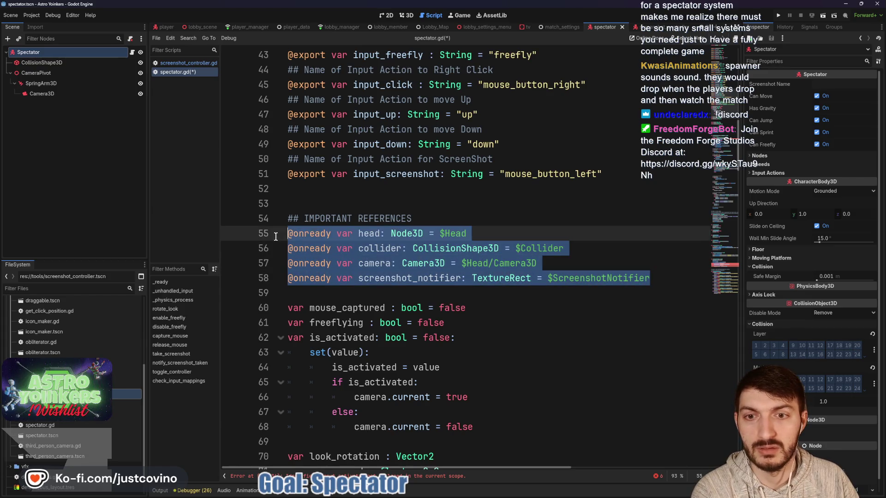
{"action": "key", "text": "BackSpace"}
{"action": "scroll", "coordinate": [416, 257], "scroll_direction": "down", "scroll_amount": 2}
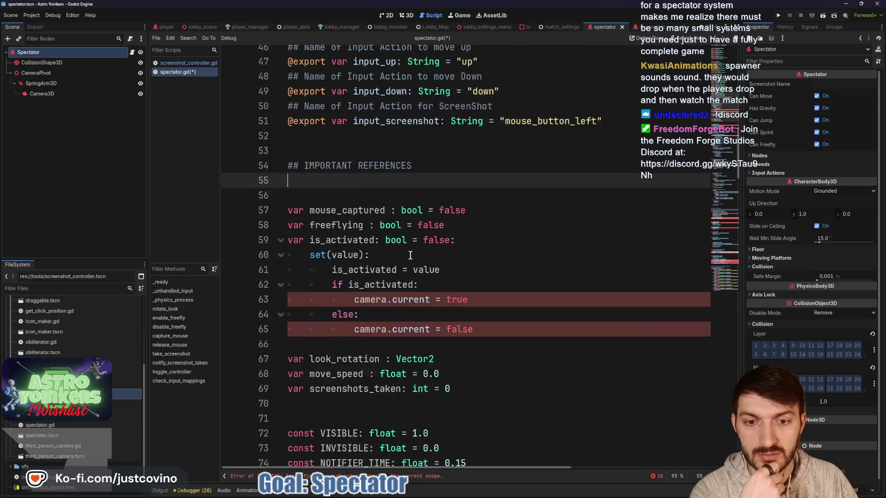
{"action": "mouse_move", "coordinate": [520, 296]}
{"action": "left_mouse_down"}
{"action": "mouse_move", "coordinate": [309, 218]}
{"action": "mouse_move", "coordinate": [447, 204]}
{"action": "mouse_move", "coordinate": [276, 203]}
{"action": "left_mouse_up"}
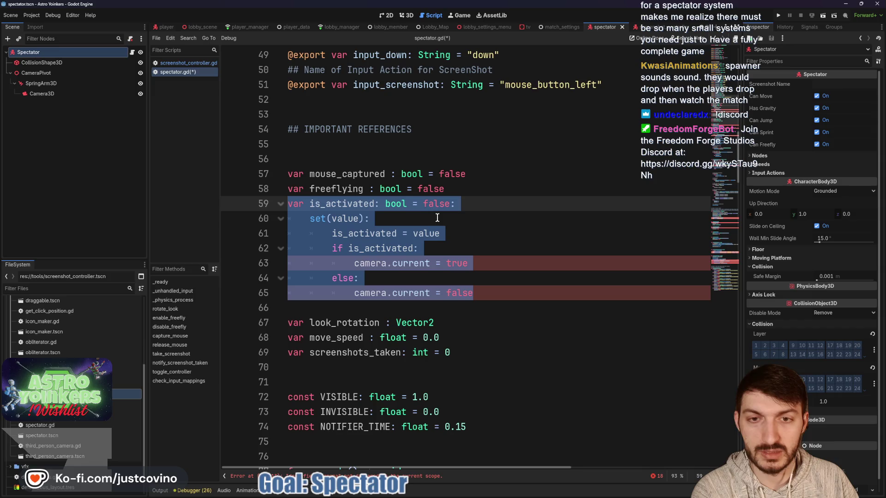
{"action": "left_click_drag", "start_coordinate": [503, 293], "coordinate": [272, 204]}
{"action": "key", "text": "BackSpace"}
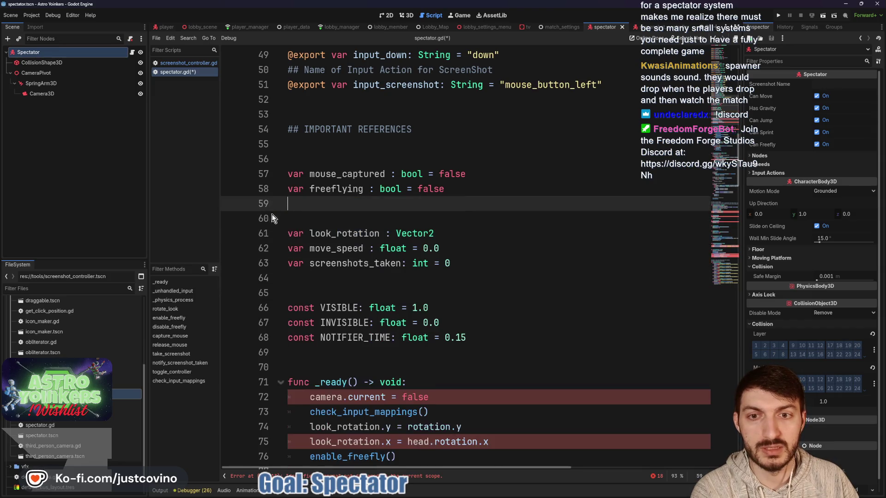
Remove the camera.current = false line and its empty line from _ready
{"action": "scroll", "coordinate": [407, 229], "scroll_direction": "down", "scroll_amount": 3}
{"action": "left_click_drag", "start_coordinate": [429, 263], "coordinate": [223, 261]}
{"action": "key", "text": "BackSpace"}
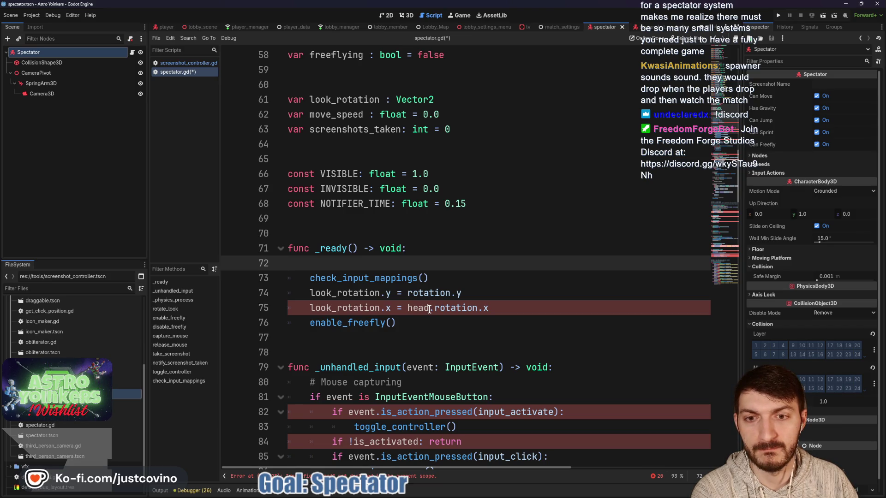
{"action": "key", "text": "BackSpace"}
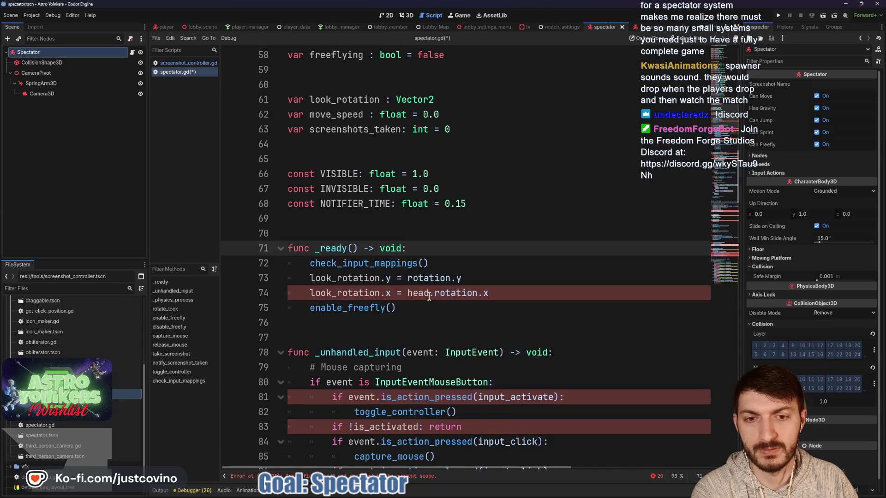
{"action": "scroll", "coordinate": [433, 217], "scroll_direction": "up", "scroll_amount": 12}
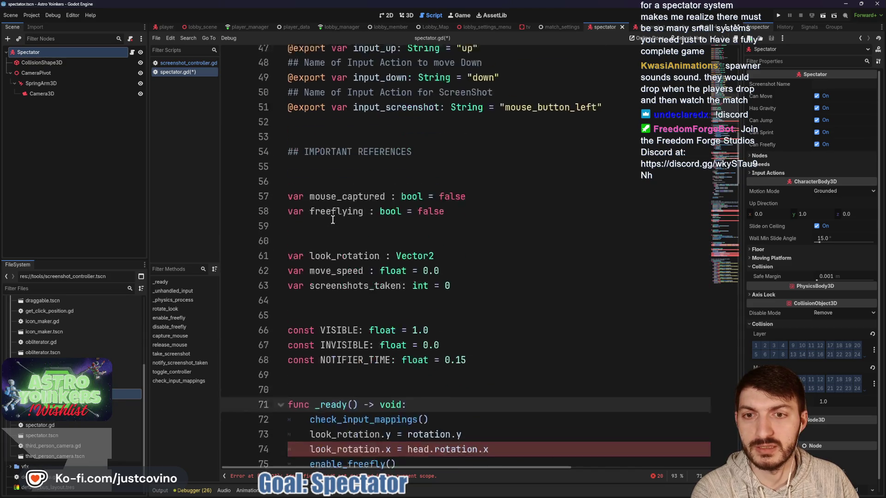
{"action": "scroll", "coordinate": [335, 223], "scroll_direction": "up", "scroll_amount": 6}
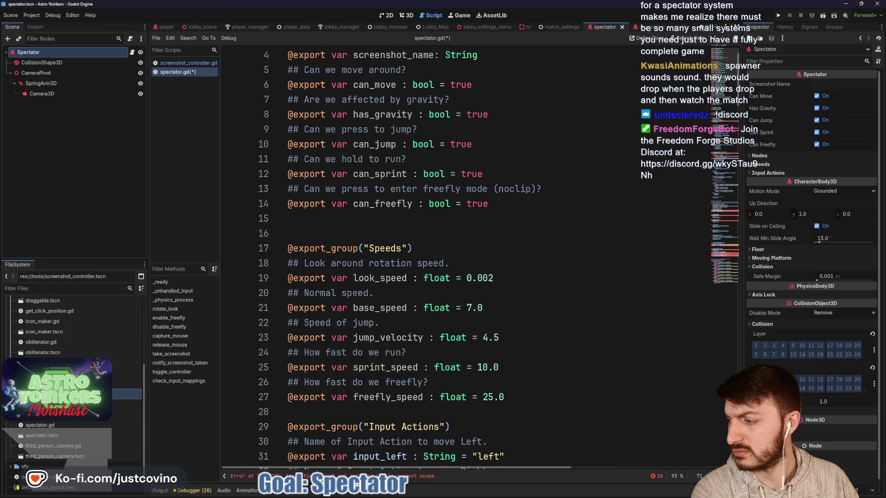
{"action": "scroll", "coordinate": [339, 283], "scroll_direction": "up", "scroll_amount": 1}
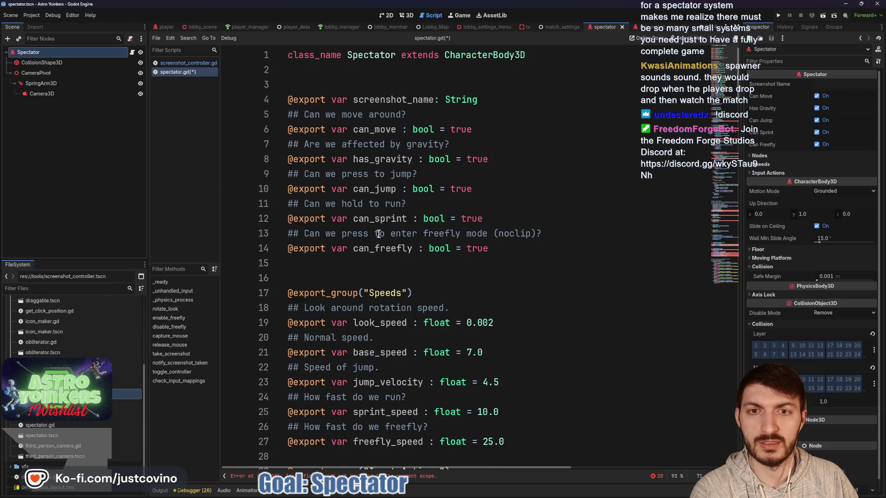
{"action": "scroll", "coordinate": [378, 226], "scroll_direction": "down", "scroll_amount": 5}
{"action": "scroll", "coordinate": [378, 227], "scroll_direction": "down", "scroll_amount": 10}
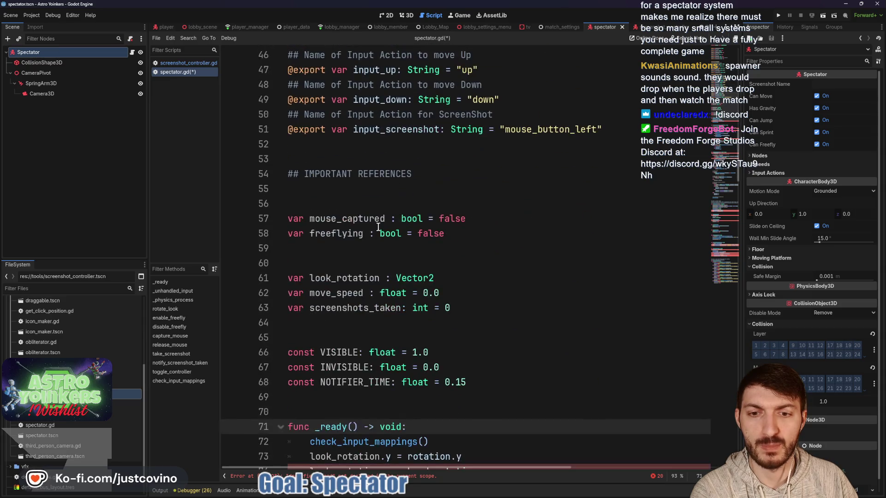
Replace the IMPORTANT REFERENCES heading with Nodes and add an empty line beneath it
{"action": "left_click_drag", "start_coordinate": [421, 182], "coordinate": [304, 179]}
{"action": "type", "text": "Nodes ##"}
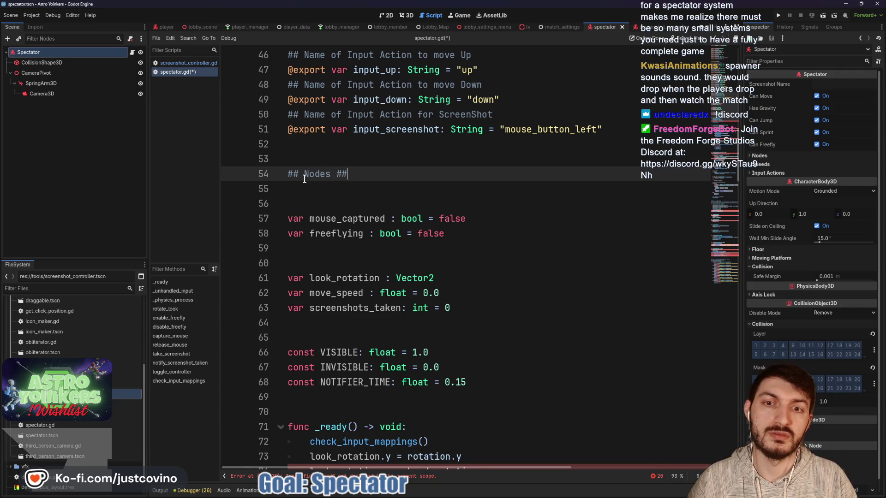
{"action": "key", "text": "Return"}
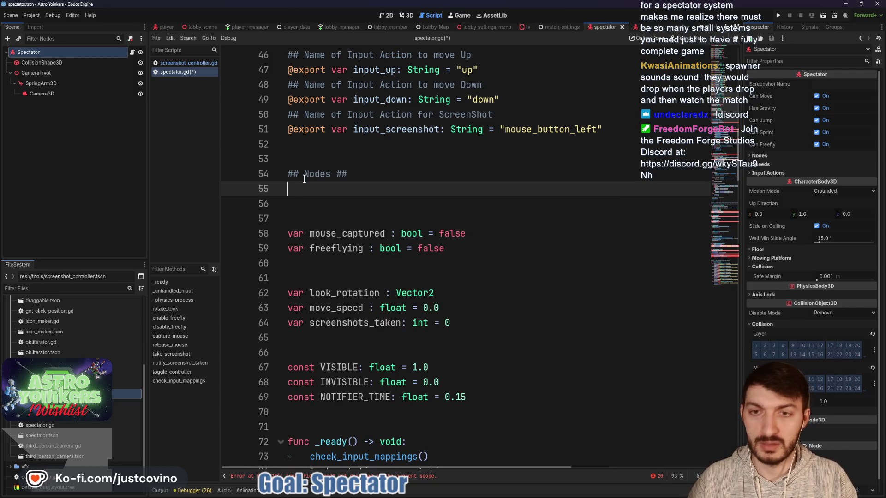
{"action": "scroll", "coordinate": [304, 179], "scroll_direction": "up", "scroll_amount": 12}
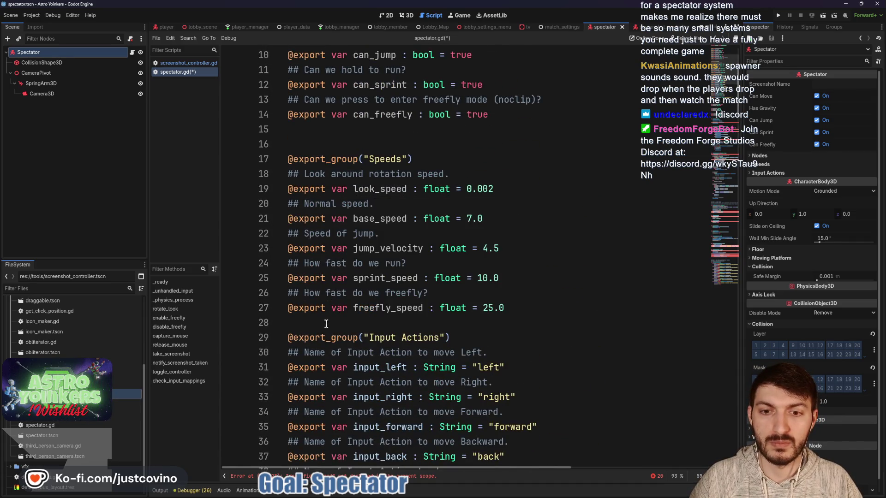
{"action": "scroll", "coordinate": [327, 323], "scroll_direction": "down", "scroll_amount": 1}
{"action": "scroll", "coordinate": [320, 324], "scroll_direction": "up", "scroll_amount": 3}
{"action": "scroll", "coordinate": [320, 324], "scroll_direction": "down", "scroll_amount": 3}
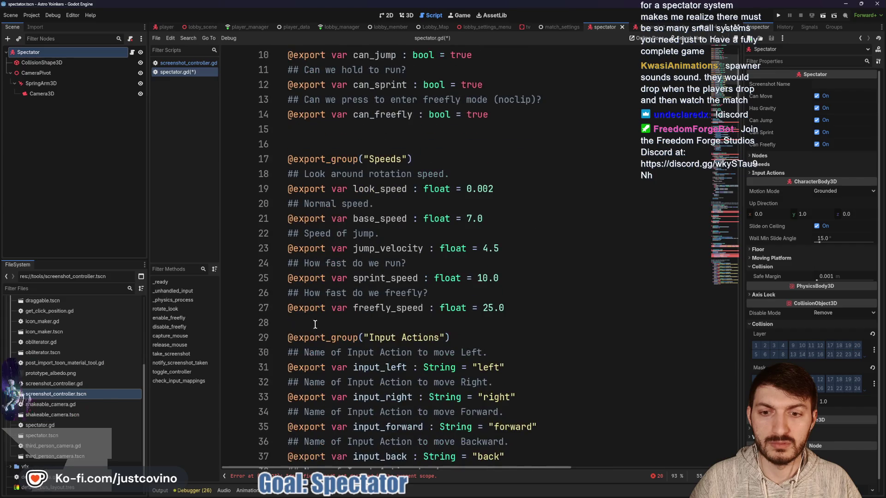
{"action": "left_click", "coordinate": [310, 323]}
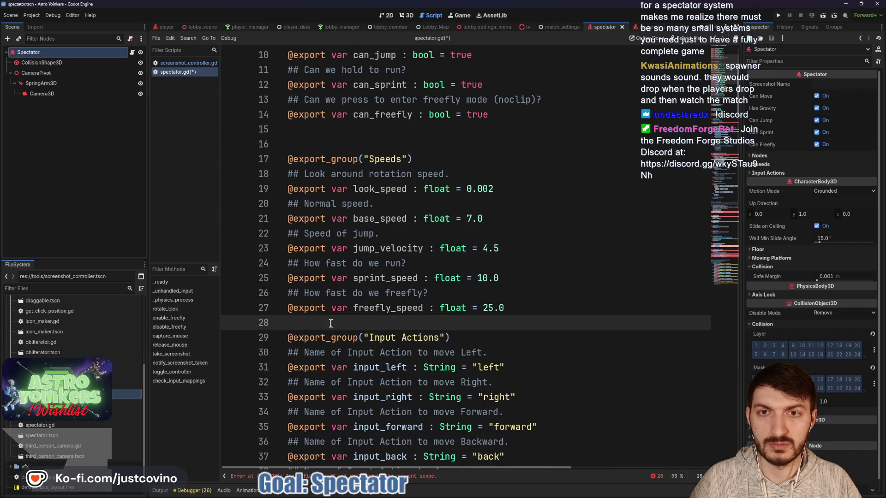
{"action": "scroll", "coordinate": [331, 323], "scroll_direction": "down", "scroll_amount": 12}
{"action": "left_click", "coordinate": [324, 191]}
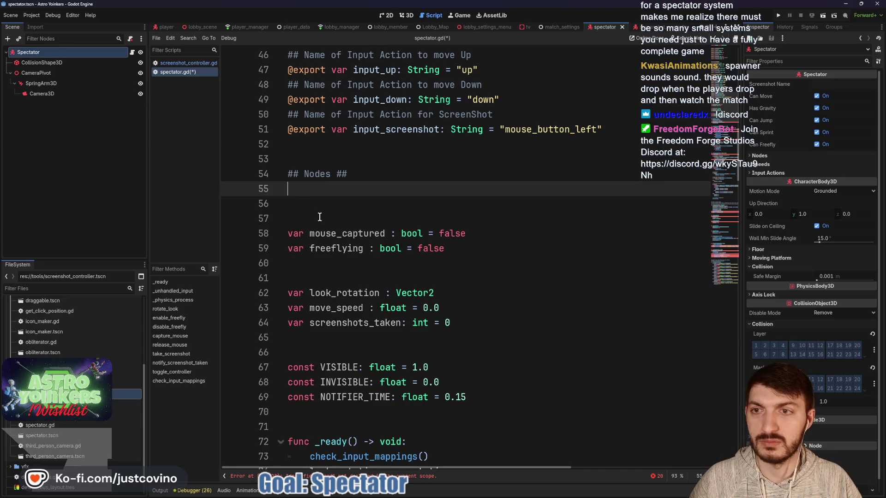
Give CameraPivot, Camera3D and SpringArm3D unique scene names
{"action": "right_click", "coordinate": [49, 71]}
{"action": "left_click", "coordinate": [90, 242]}
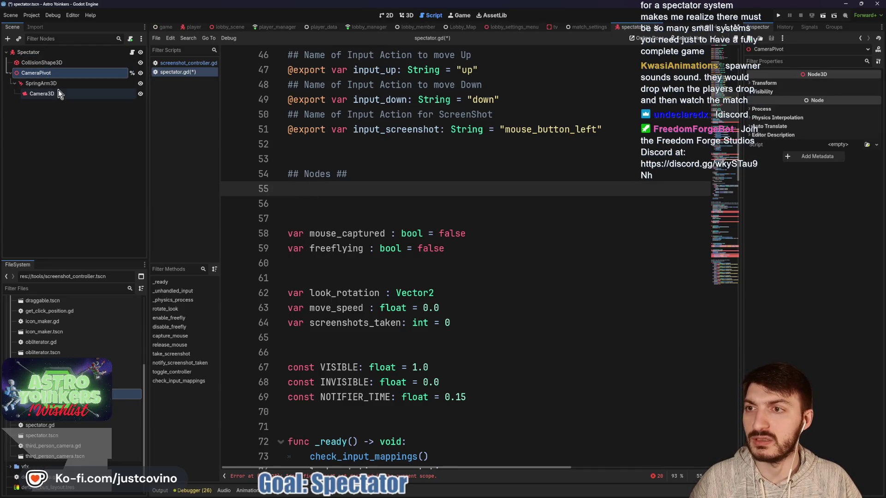
{"action": "right_click", "coordinate": [59, 93]}
{"action": "left_click", "coordinate": [93, 266]}
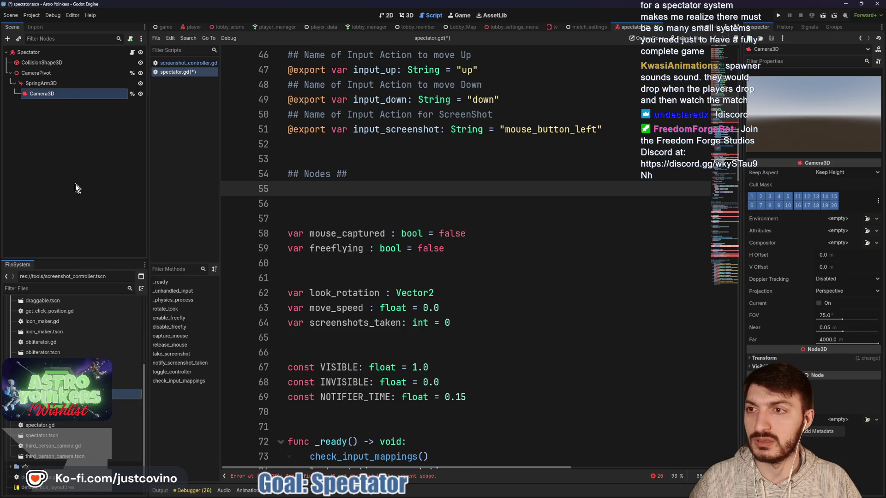
{"action": "right_click", "coordinate": [51, 82]}
{"action": "left_click", "coordinate": [72, 253]}
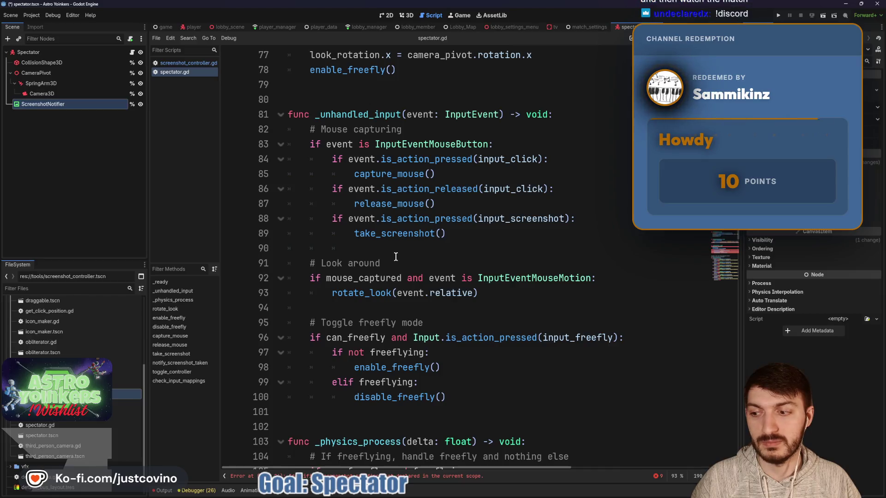
{"action": "scroll", "coordinate": [391, 253], "scroll_direction": "up", "scroll_amount": 5}
{"action": "scroll", "coordinate": [391, 253], "scroll_direction": "up", "scroll_amount": 5}
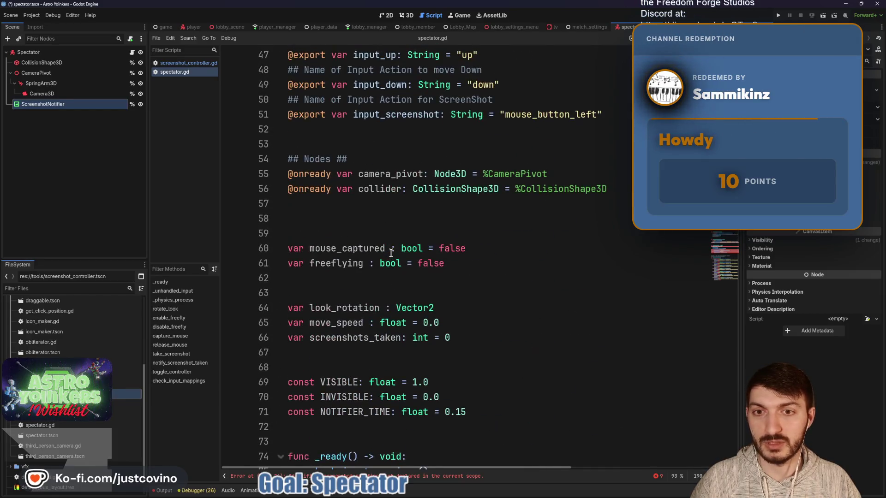
{"action": "left_click", "coordinate": [322, 203]}
{"action": "mouse_move", "coordinate": [70, 108]}
{"action": "left_mouse_down"}
{"action": "mouse_move", "coordinate": [309, 217]}
{"action": "mouse_move", "coordinate": [309, 205]}
{"action": "left_mouse_up"}
{"action": "left_click", "coordinate": [355, 229]}
{"action": "key", "text": "ctrl+s"}
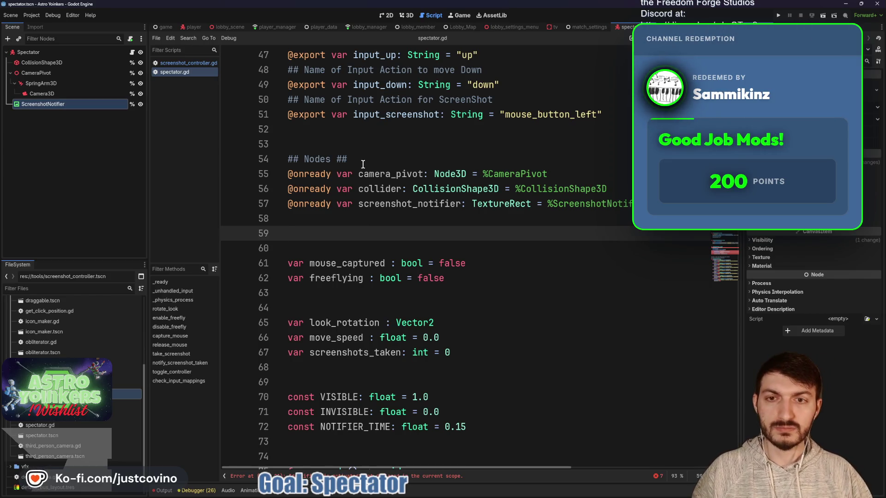
Wrap the node references in '#region Nodes' … '#endregion' and save the script
{"action": "left_click", "coordinate": [345, 158]}
{"action": "left_click_drag", "start_coordinate": [345, 159], "coordinate": [287, 159]}
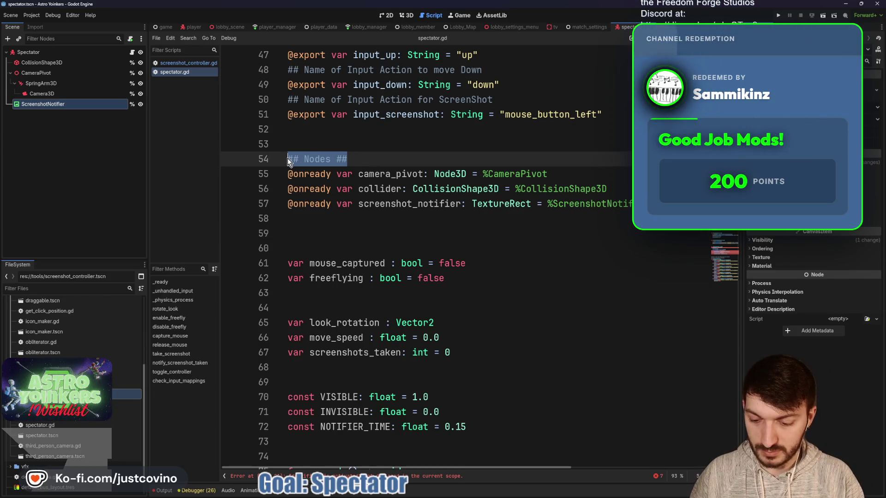
{"action": "type", "text": "#region Nodes"}
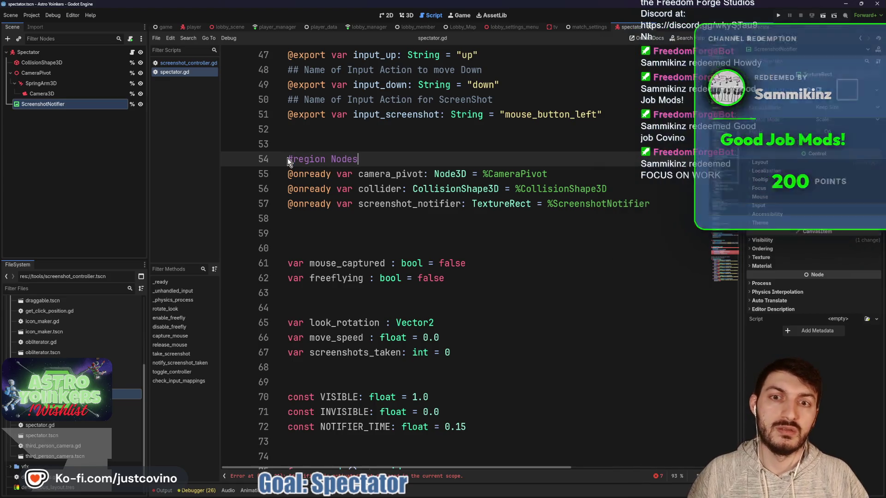
{"action": "left_click", "coordinate": [305, 226]}
{"action": "type", "text": "#endregion"}
{"action": "key", "text": "ctrl+s"}
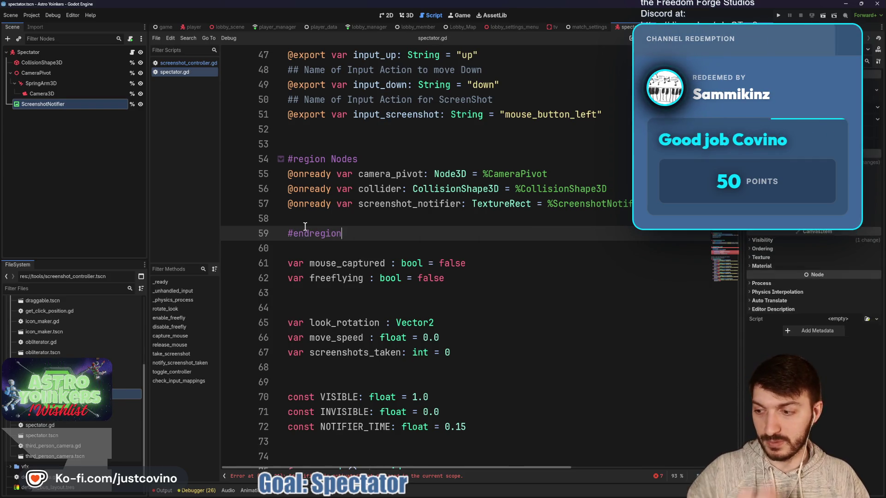
{"action": "left_click", "coordinate": [324, 249]}
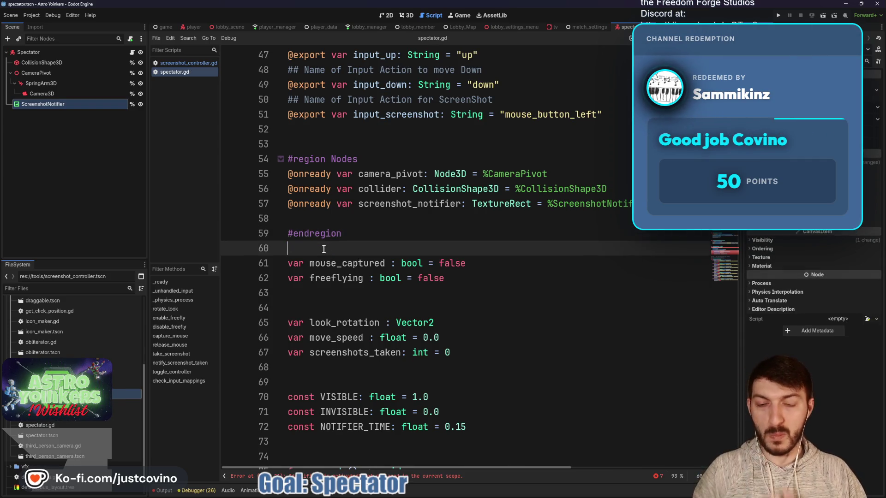
{"action": "left_click", "coordinate": [350, 302]}
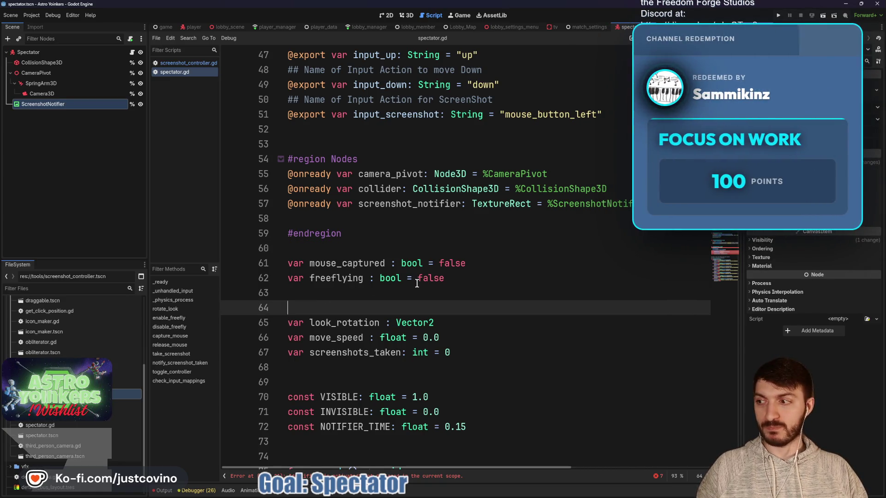
{"action": "left_click", "coordinate": [380, 220]}
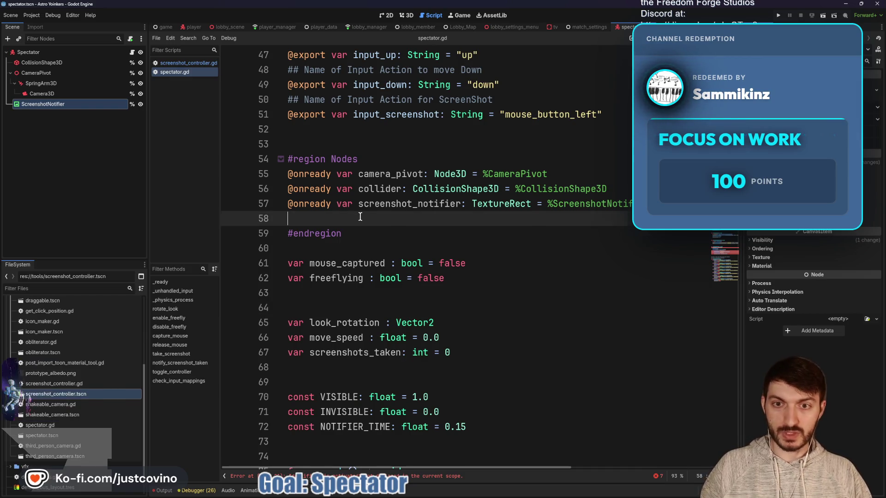
{"action": "scroll", "coordinate": [380, 221], "scroll_direction": "down", "scroll_amount": 5}
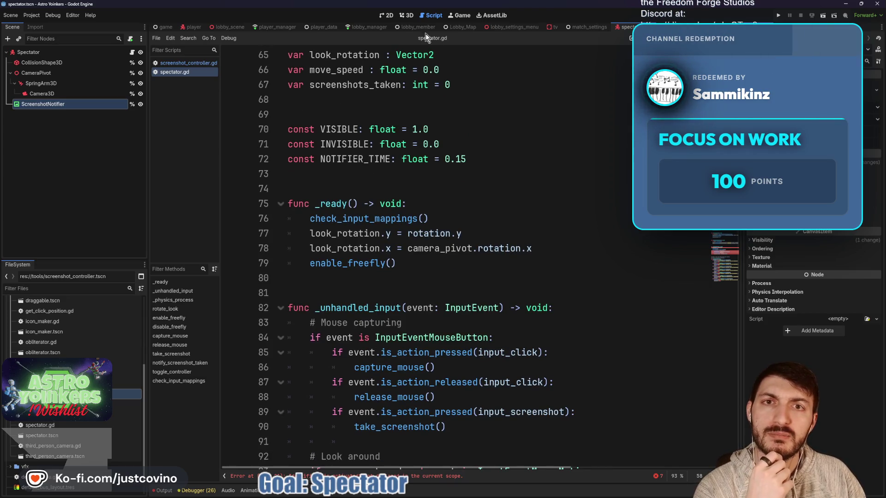
{"action": "left_click", "coordinate": [406, 16]}
Replace CollisionShape3D's sphere shape with a new CapsuleShape3D
{"action": "left_click", "coordinate": [42, 62]}
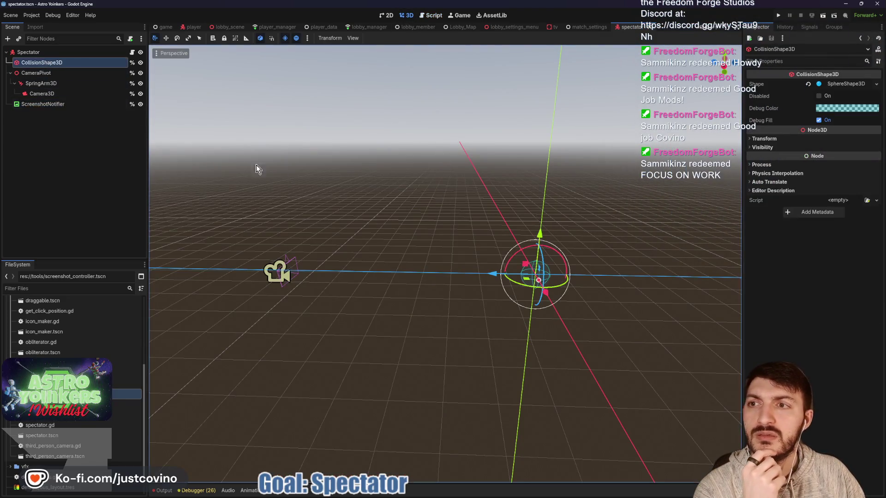
{"action": "left_click", "coordinate": [808, 84]}
{"action": "left_click", "coordinate": [837, 84]}
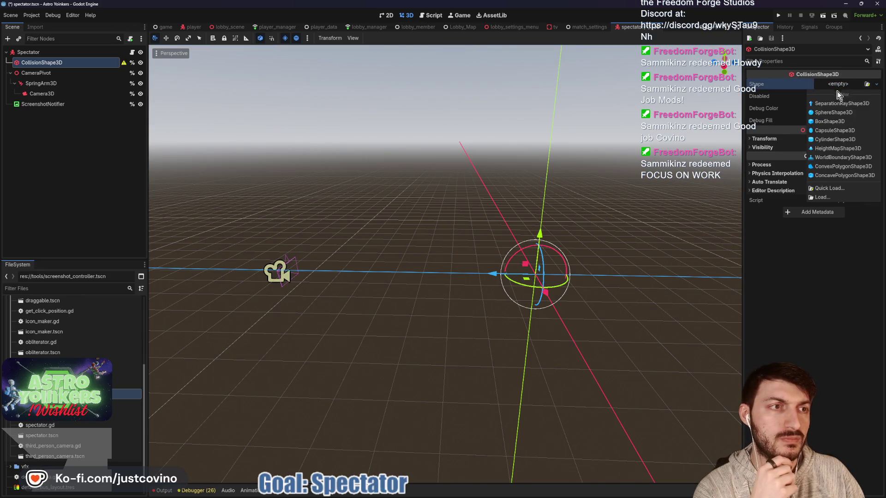
{"action": "left_click", "coordinate": [834, 130]}
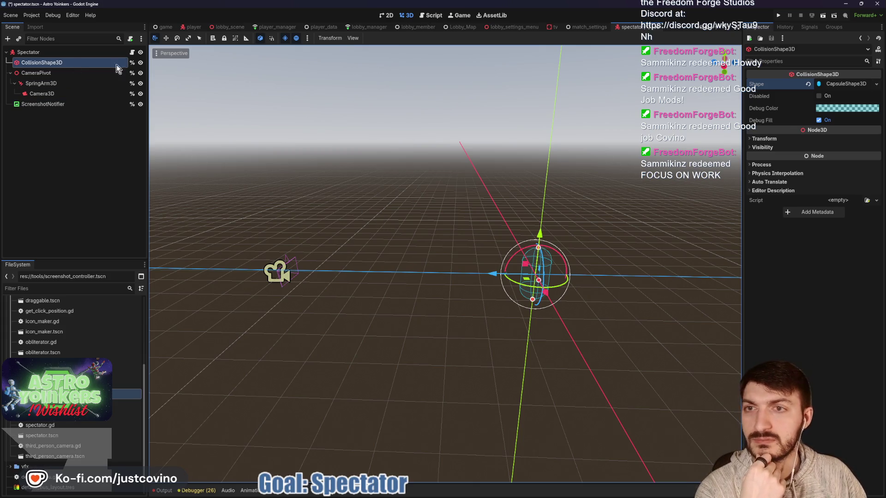
Select the Spectator root node and open its spectator.gd script
{"action": "left_click", "coordinate": [46, 52]}
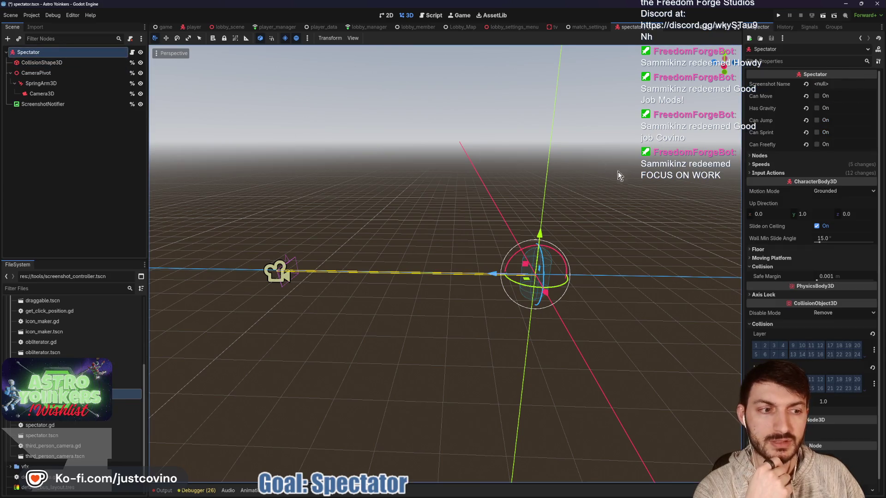
{"action": "left_click", "coordinate": [132, 53]}
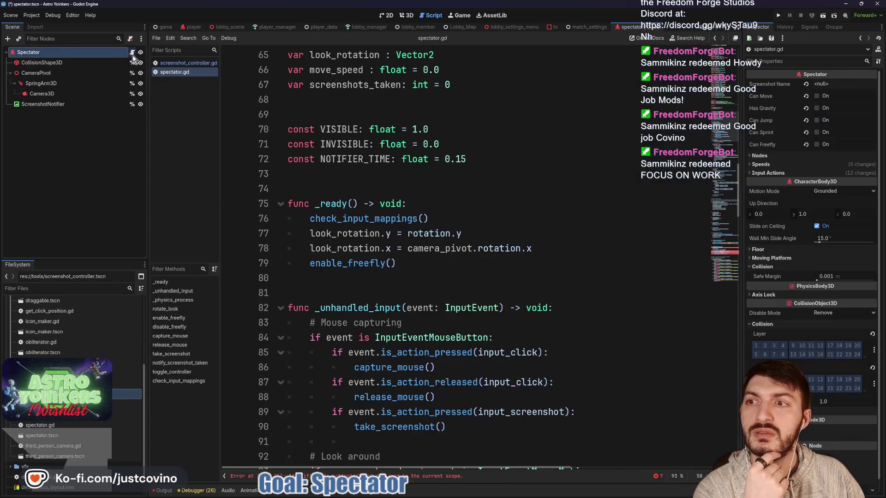
{"action": "scroll", "coordinate": [438, 226], "scroll_direction": "down", "scroll_amount": 1}
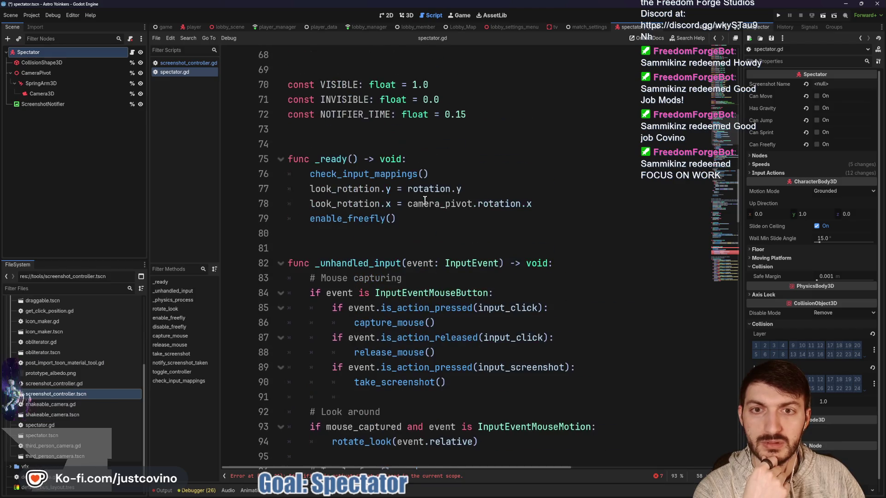
{"action": "scroll", "coordinate": [431, 218], "scroll_direction": "up", "scroll_amount": 2}
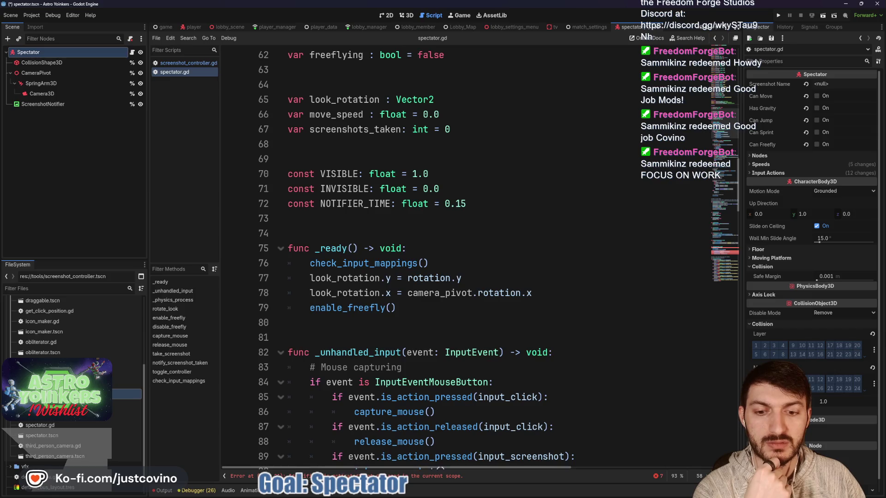
Delete the is_activated toggle line, the rest of toggle_controller, and the leftover blank line
{"action": "left_click", "coordinate": [346, 476]}
{"action": "left_click_drag", "start_coordinate": [462, 265], "coordinate": [238, 272]}
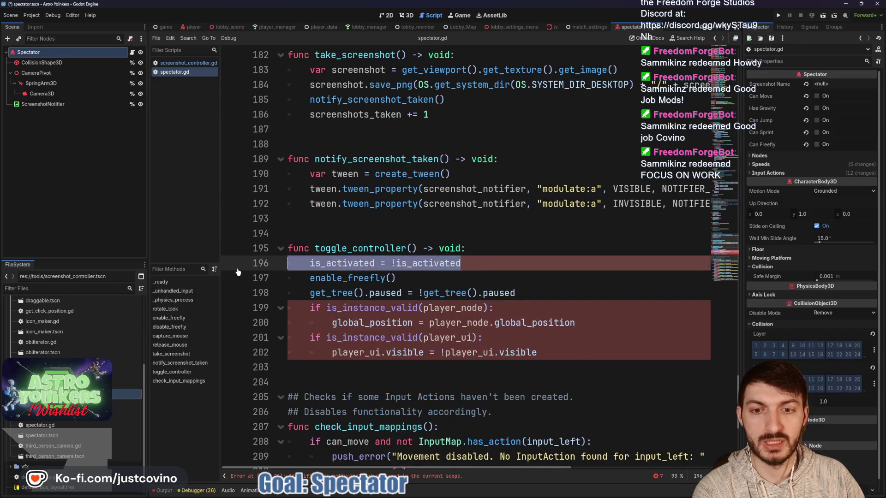
{"action": "key", "text": "BackSpace"}
{"action": "key", "text": "BackSpace"}
{"action": "key", "text": "BackSpace"}
{"action": "left_click_drag", "start_coordinate": [538, 337], "coordinate": [286, 307]}
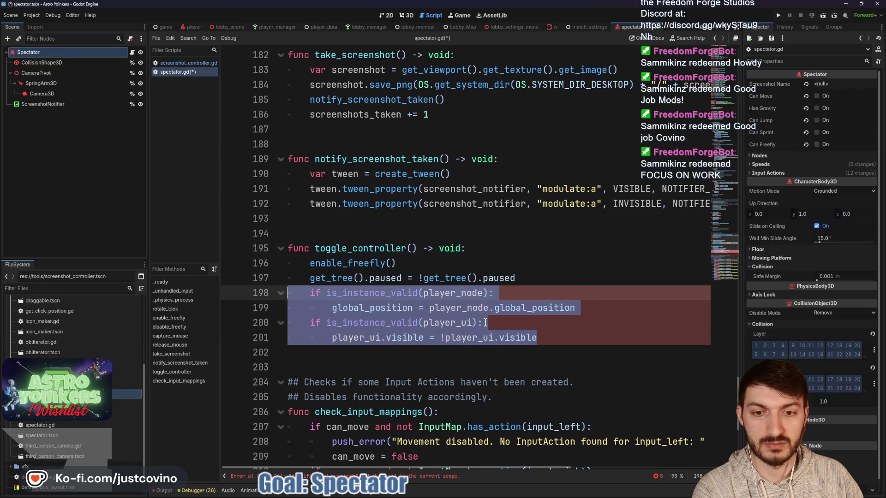
{"action": "key", "text": "shift+Up"}
{"action": "key", "text": "shift+Up"}
{"action": "key", "text": "shift+Up"}
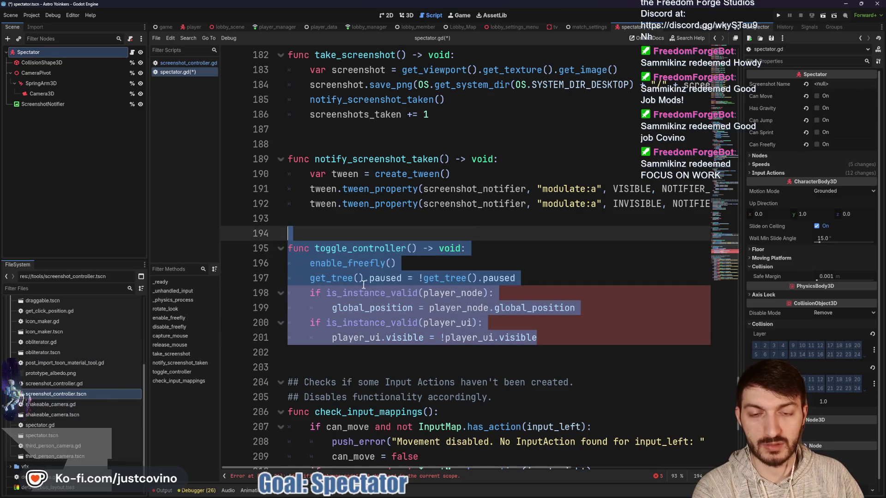
{"action": "key", "text": "BackSpace"}
{"action": "left_click", "coordinate": [318, 242]}
{"action": "key", "text": "BackSpace"}
{"action": "scroll", "coordinate": [472, 255], "scroll_direction": "down", "scroll_amount": 1}
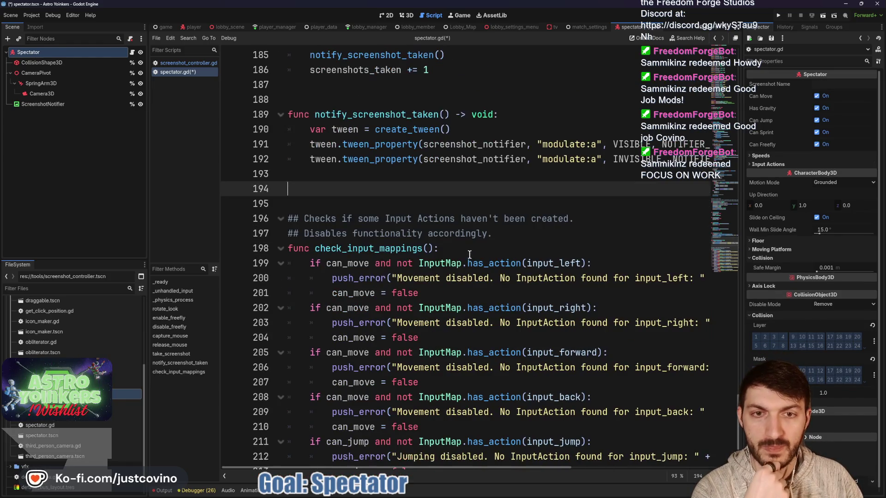
Review spectator.gd, then delete empty line 3 above the screenshot_name export
{"action": "scroll", "coordinate": [445, 227], "scroll_direction": "down", "scroll_amount": 1}
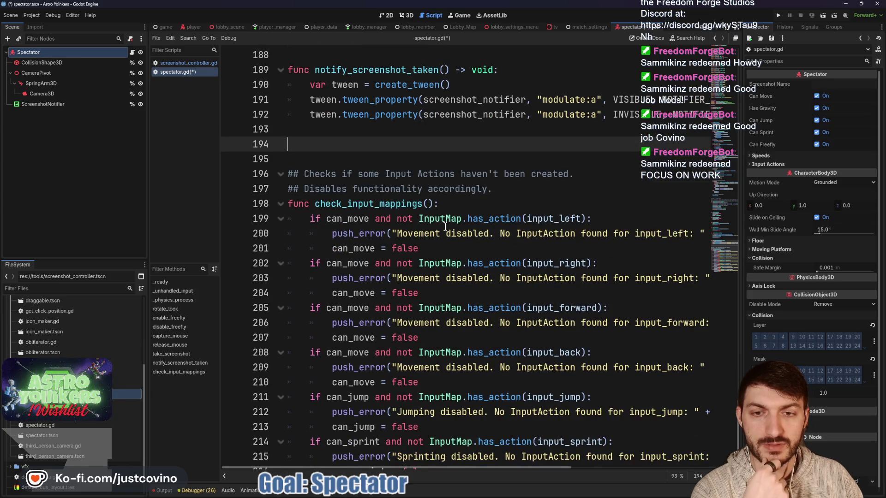
{"action": "scroll", "coordinate": [445, 227], "scroll_direction": "up", "scroll_amount": 4}
{"action": "scroll", "coordinate": [445, 226], "scroll_direction": "down", "scroll_amount": 4}
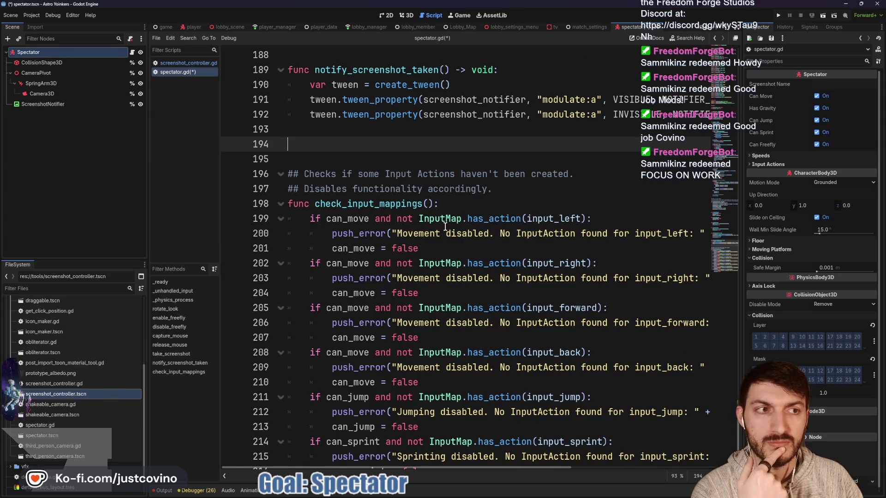
{"action": "scroll", "coordinate": [445, 227], "scroll_direction": "down", "scroll_amount": 1}
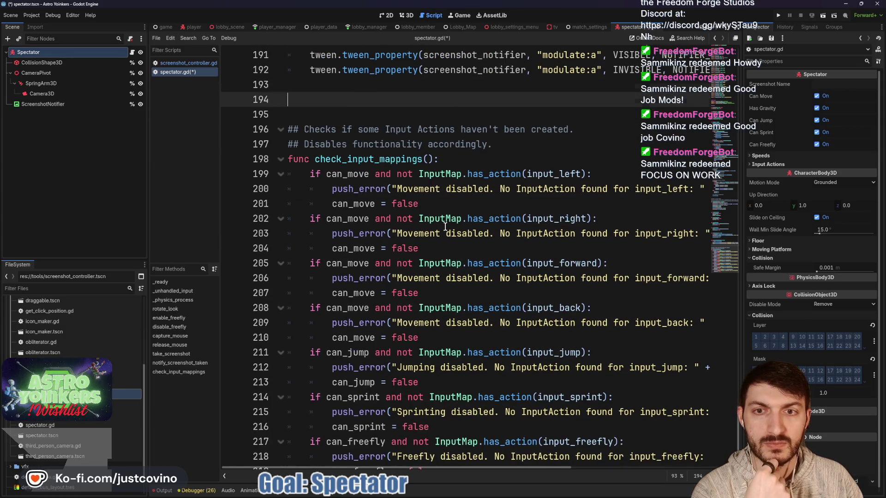
{"action": "scroll", "coordinate": [445, 226], "scroll_direction": "down", "scroll_amount": 1}
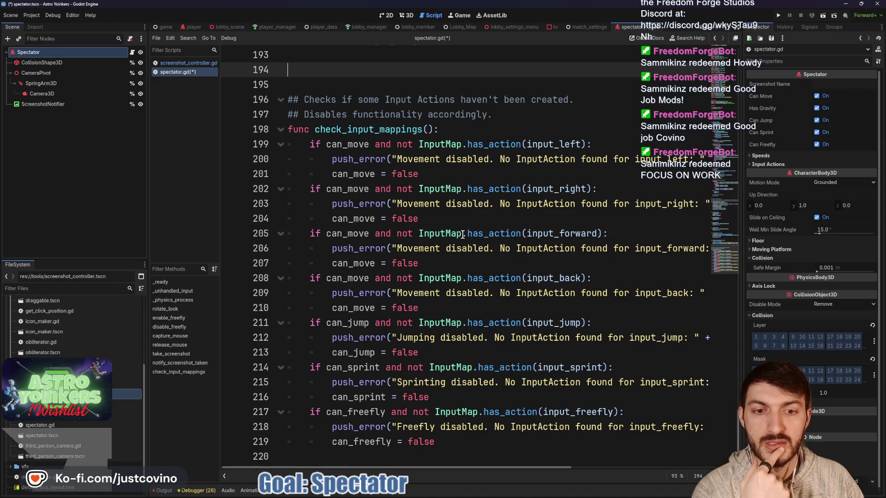
{"action": "scroll", "coordinate": [460, 232], "scroll_direction": "up", "scroll_amount": 15}
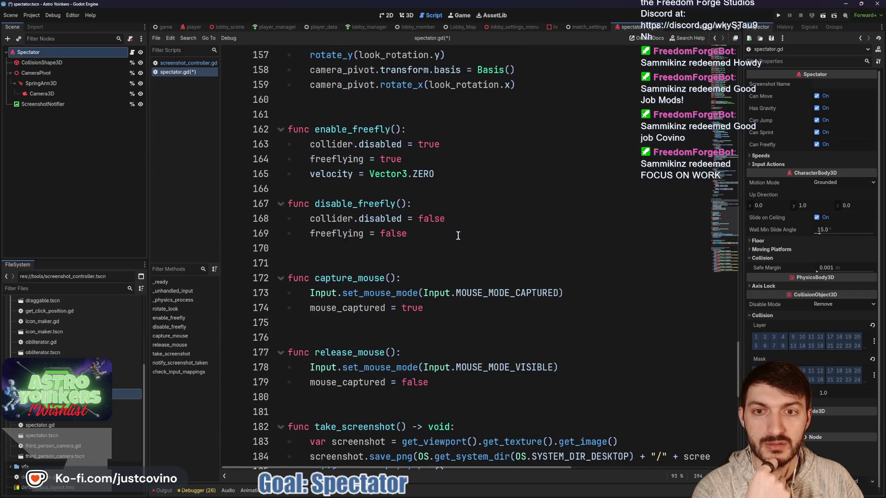
{"action": "scroll", "coordinate": [458, 236], "scroll_direction": "down", "scroll_amount": 2}
{"action": "scroll", "coordinate": [458, 235], "scroll_direction": "down", "scroll_amount": 3}
{"action": "scroll", "coordinate": [457, 235], "scroll_direction": "up", "scroll_amount": 9}
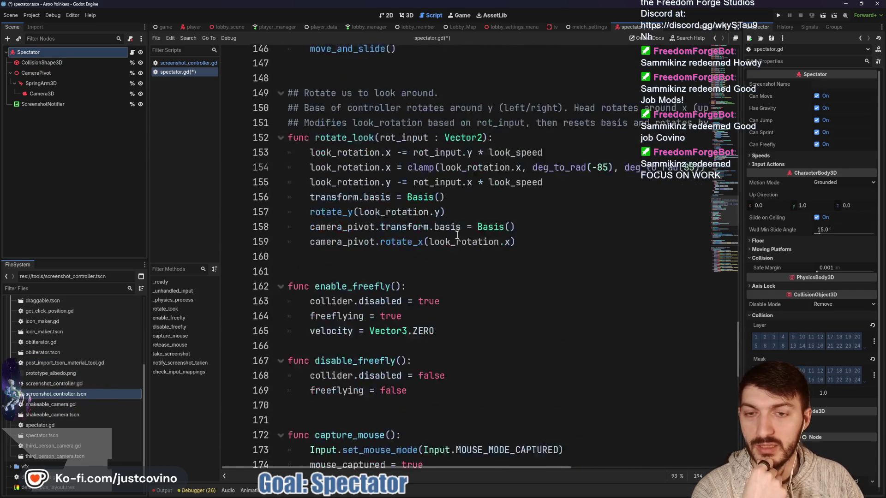
{"action": "scroll", "coordinate": [457, 235], "scroll_direction": "up", "scroll_amount": 12}
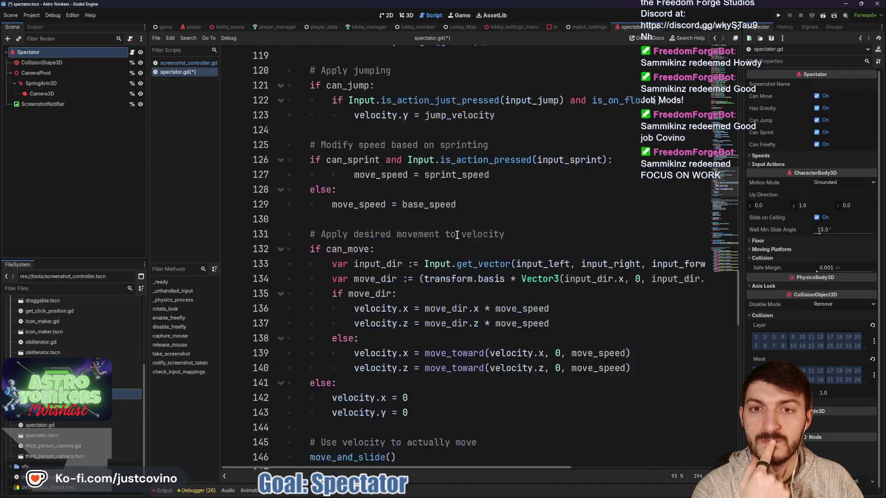
{"action": "scroll", "coordinate": [456, 234], "scroll_direction": "up", "scroll_amount": 4}
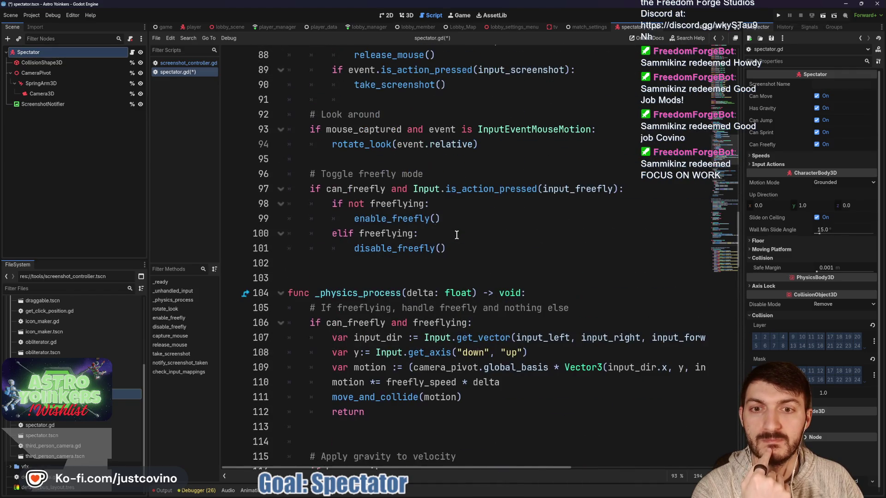
{"action": "scroll", "coordinate": [457, 235], "scroll_direction": "up", "scroll_amount": 4}
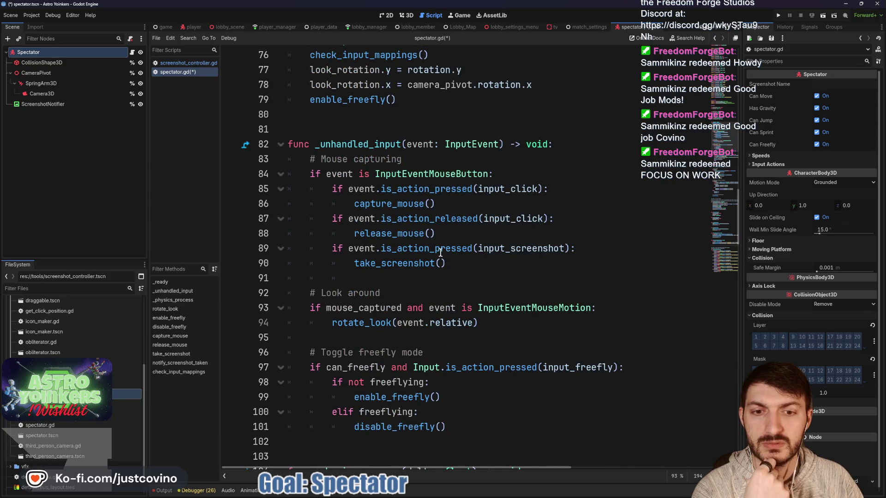
{"action": "scroll", "coordinate": [441, 253], "scroll_direction": "up", "scroll_amount": 3}
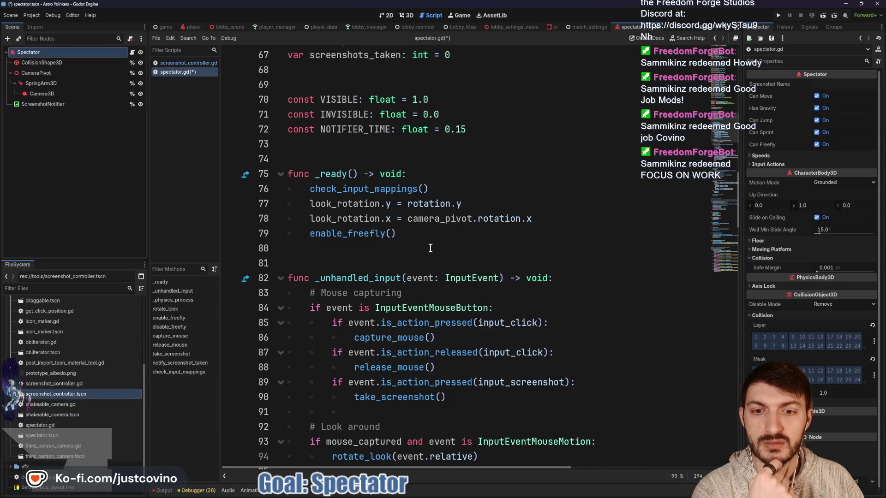
{"action": "scroll", "coordinate": [421, 249], "scroll_direction": "up", "scroll_amount": 3}
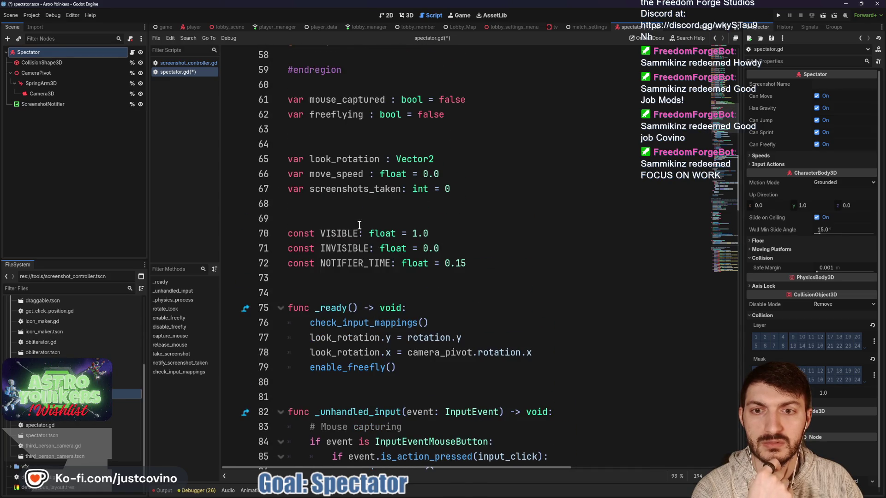
{"action": "scroll", "coordinate": [348, 217], "scroll_direction": "up", "scroll_amount": 5}
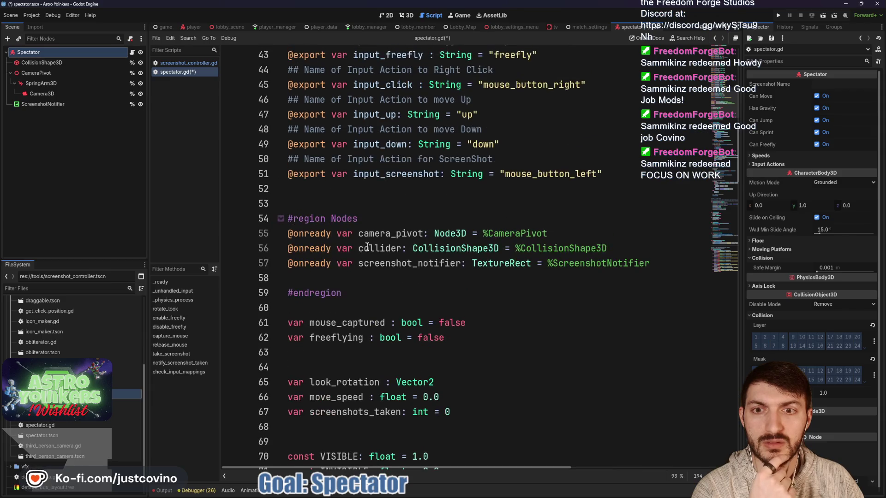
{"action": "scroll", "coordinate": [314, 281], "scroll_direction": "up", "scroll_amount": 13}
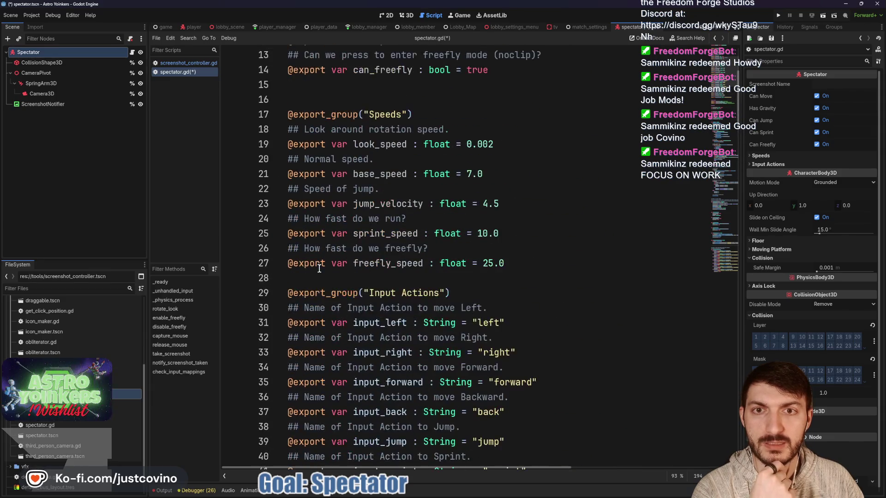
{"action": "scroll", "coordinate": [319, 269], "scroll_direction": "up", "scroll_amount": 2}
{"action": "left_click", "coordinate": [307, 81]}
{"action": "key", "text": "BackSpace"}
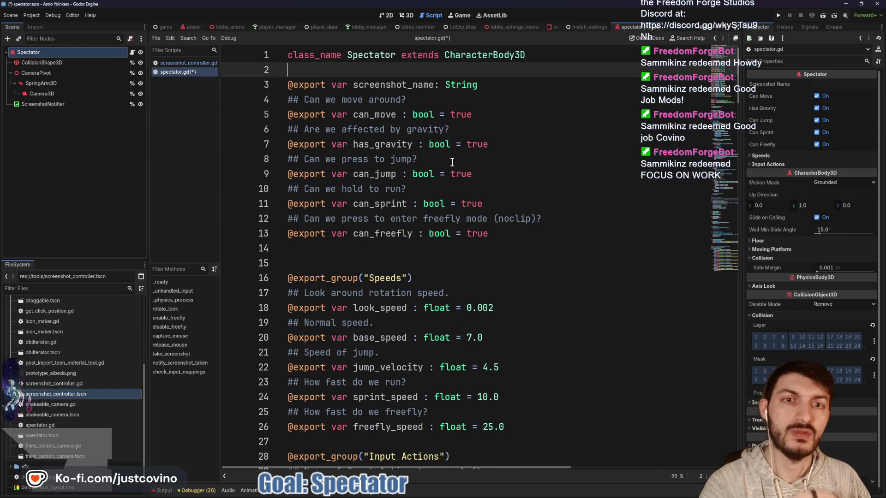
Default screenshot_name to "AstroYoinkers" and save spectator.gd
{"action": "left_click", "coordinate": [494, 85]}
{"action": "type", "text": "\""}
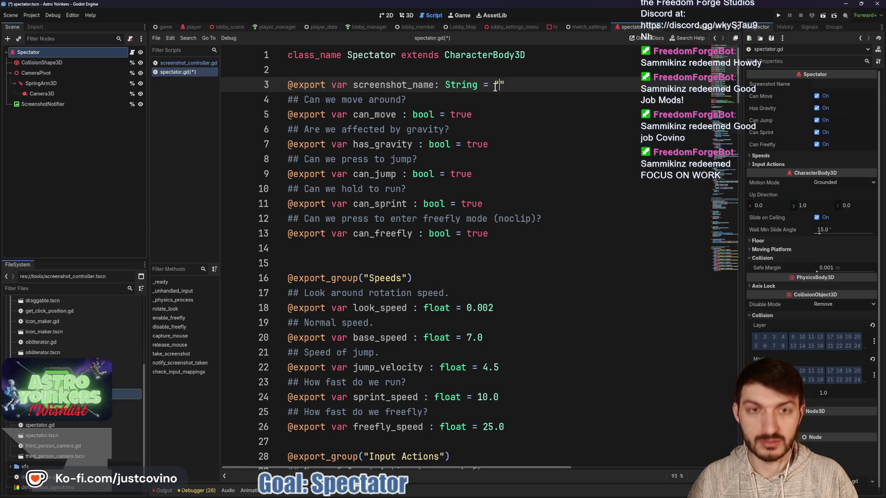
{"action": "key", "text": "Escape"}
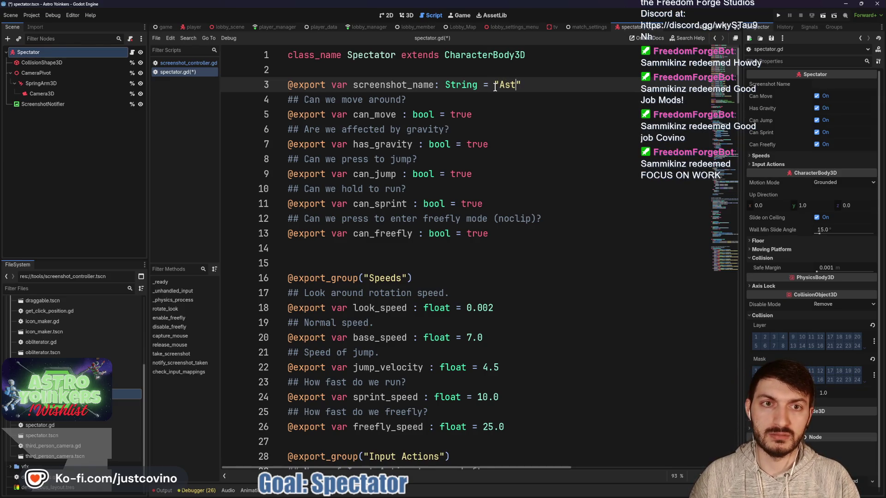
{"action": "type", "text": "Yoinkers"}
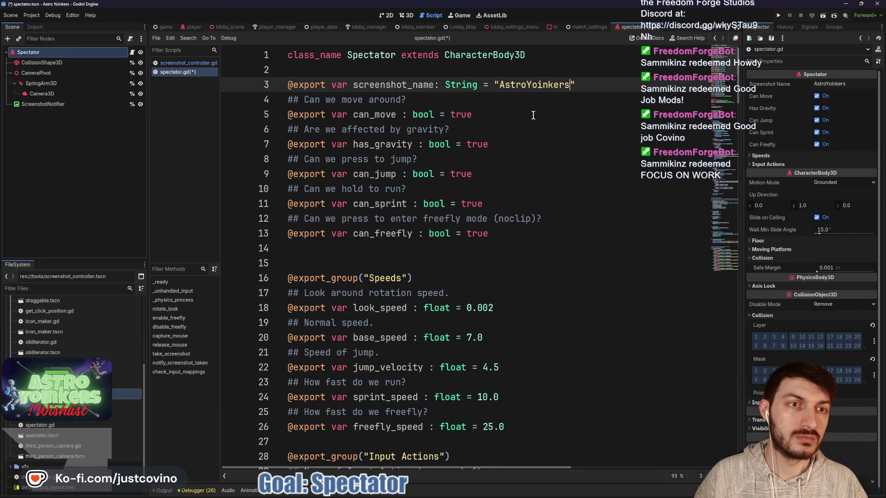
{"action": "left_click", "coordinate": [523, 100]}
{"action": "key", "text": "ctrl+s"}
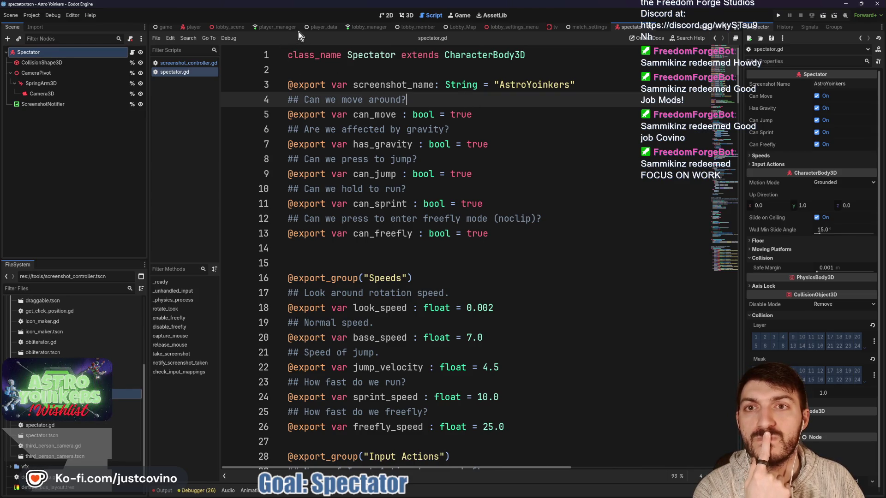
{"action": "left_click", "coordinate": [324, 31]}
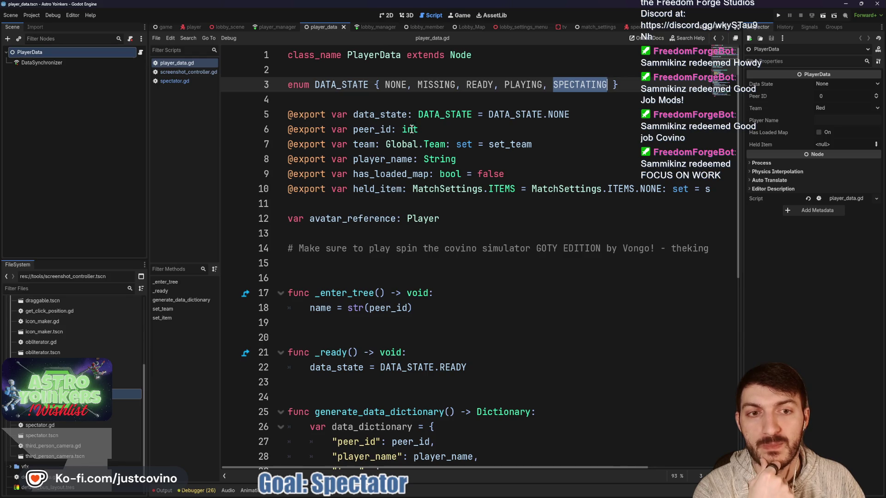
{"action": "mouse_move", "coordinate": [444, 161]}
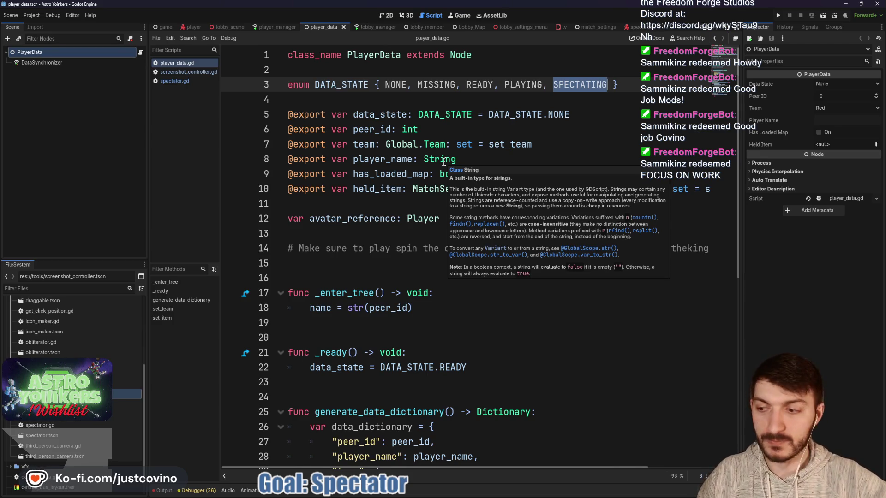
{"action": "left_click", "coordinate": [631, 27]}
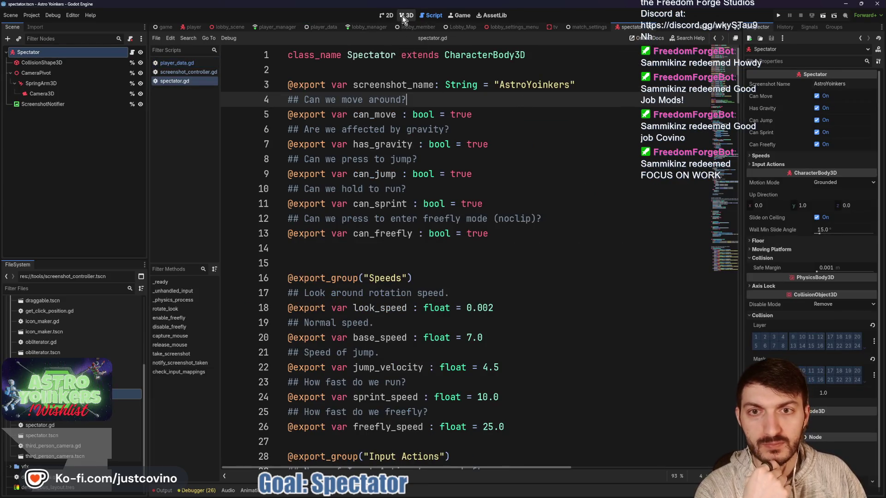
Expand the Spectator's Input Actions group in the Inspector and review the exported input names
{"action": "left_click", "coordinate": [787, 155]}
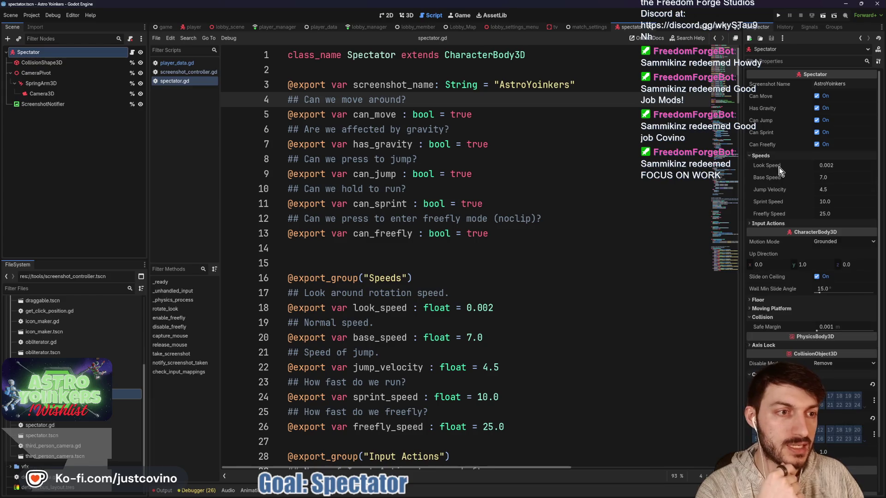
{"action": "left_click", "coordinate": [770, 156]}
{"action": "left_click", "coordinate": [768, 165]}
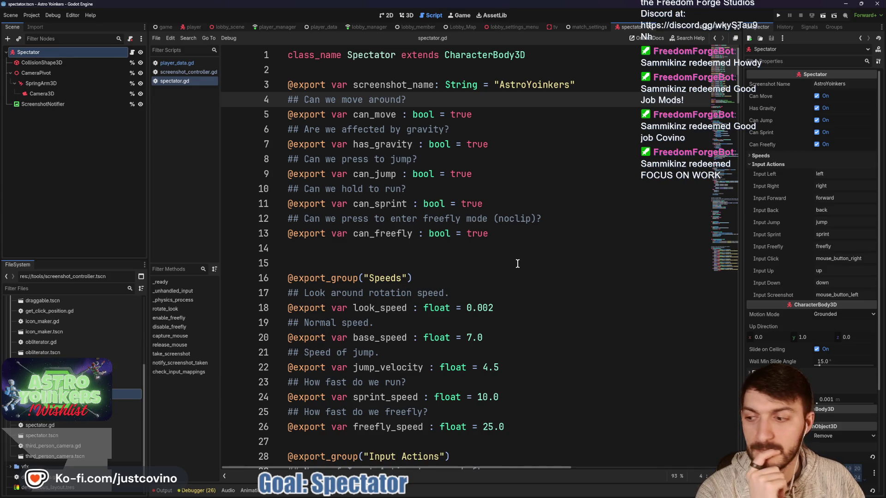
{"action": "scroll", "coordinate": [517, 264], "scroll_direction": "down", "scroll_amount": 5}
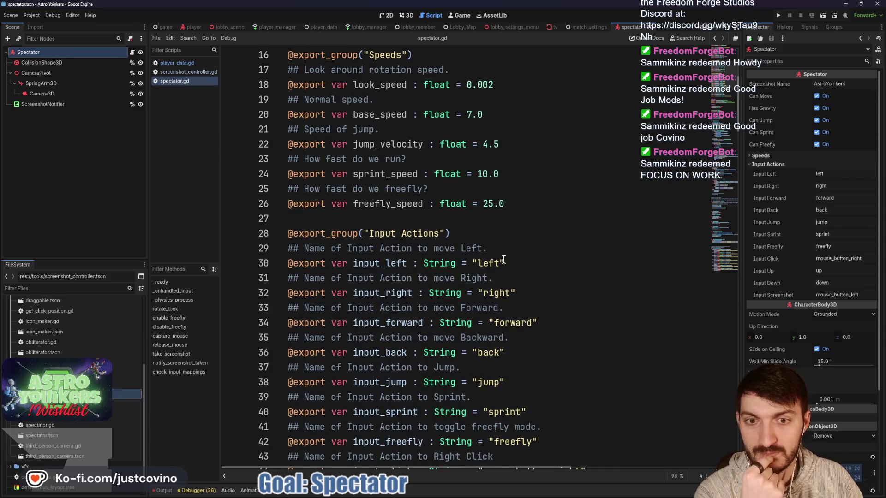
{"action": "scroll", "coordinate": [502, 259], "scroll_direction": "down", "scroll_amount": 4}
{"action": "scroll", "coordinate": [498, 257], "scroll_direction": "down", "scroll_amount": 3}
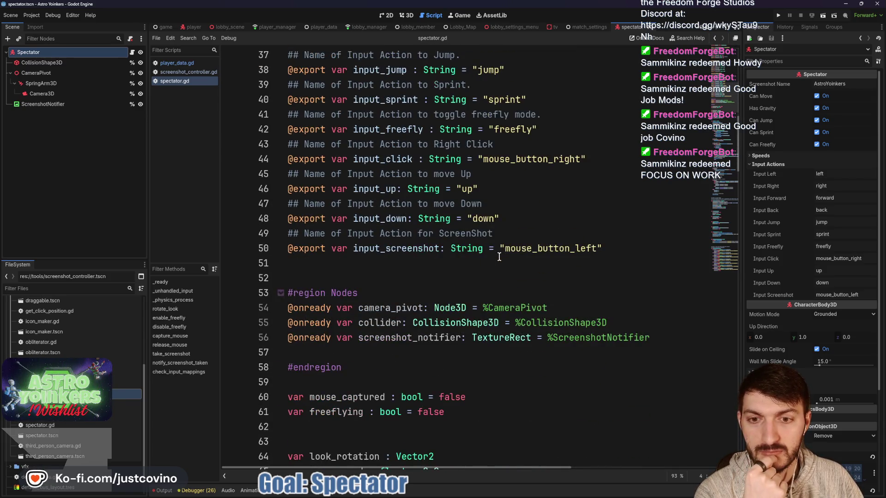
{"action": "left_click", "coordinate": [372, 273]}
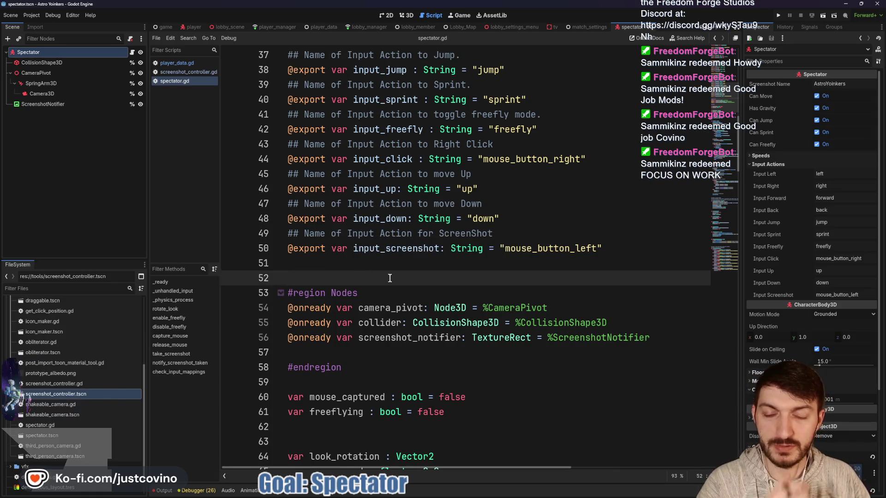
{"action": "scroll", "coordinate": [392, 268], "scroll_direction": "up", "scroll_amount": 11}
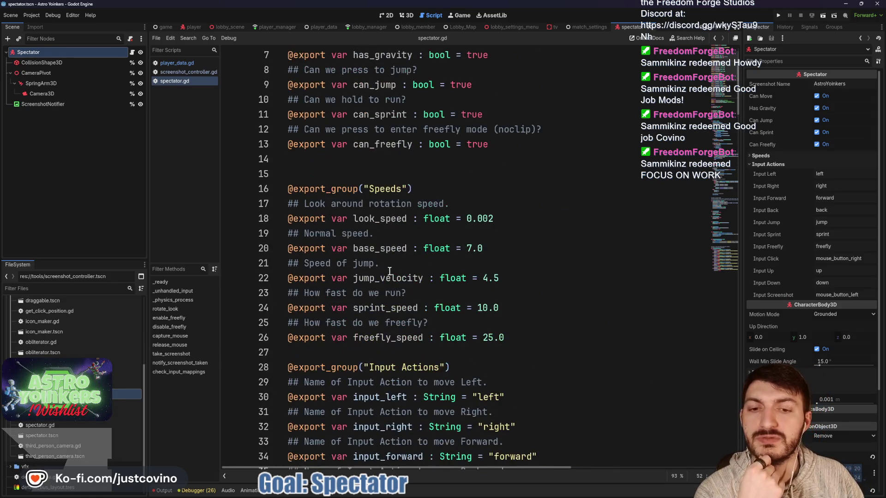
{"action": "scroll", "coordinate": [388, 271], "scroll_direction": "up", "scroll_amount": 1}
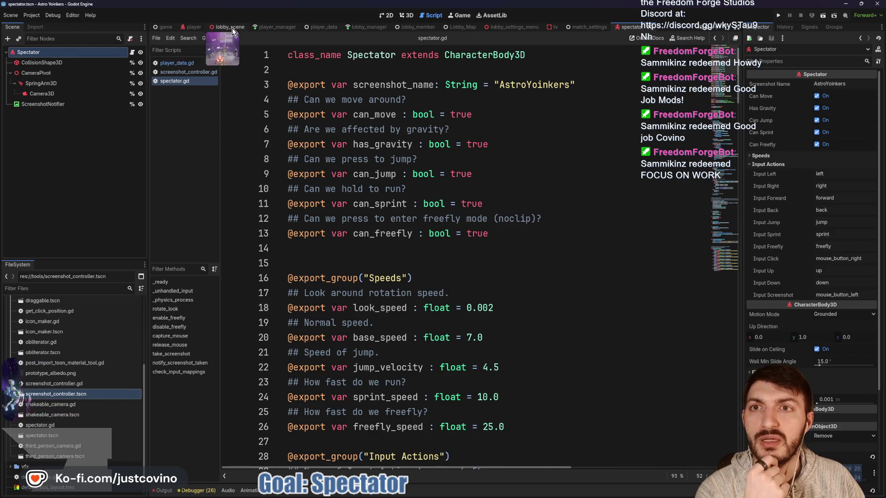
In lobby_manager.gd, select the member_validated emission in validate_member on line 69
{"action": "left_click", "coordinate": [351, 27]}
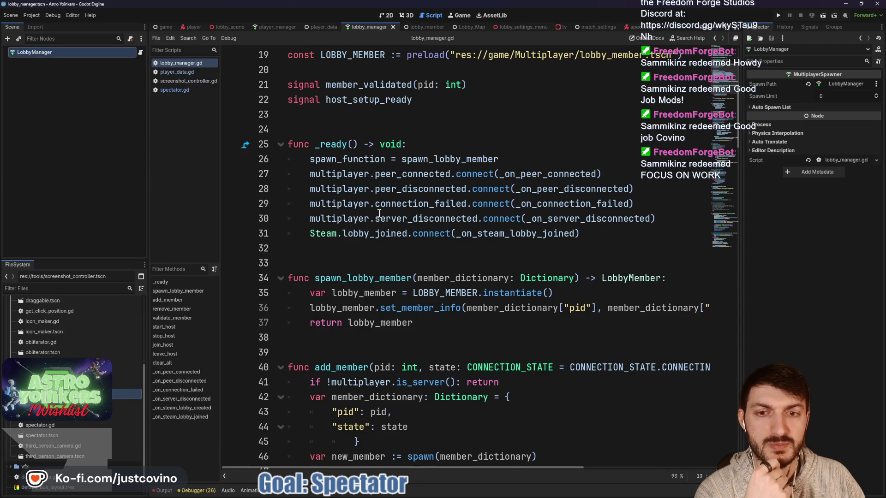
{"action": "scroll", "coordinate": [361, 218], "scroll_direction": "down", "scroll_amount": 2}
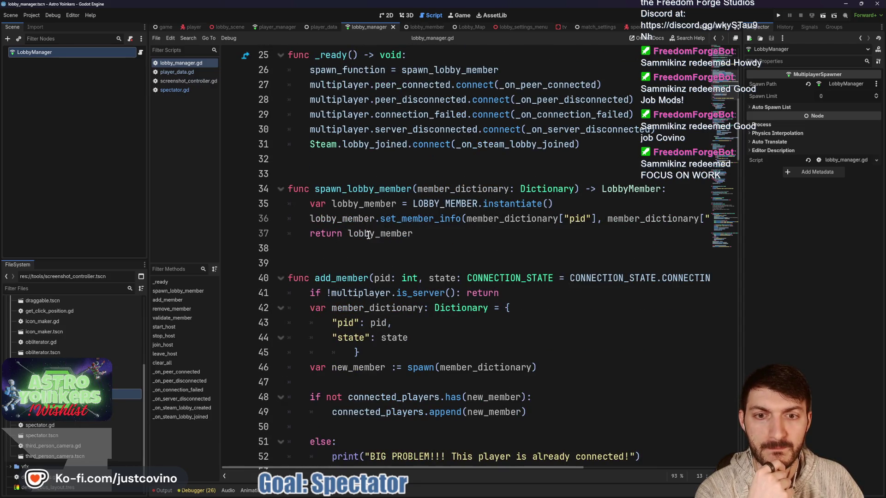
{"action": "scroll", "coordinate": [445, 222], "scroll_direction": "down", "scroll_amount": 3}
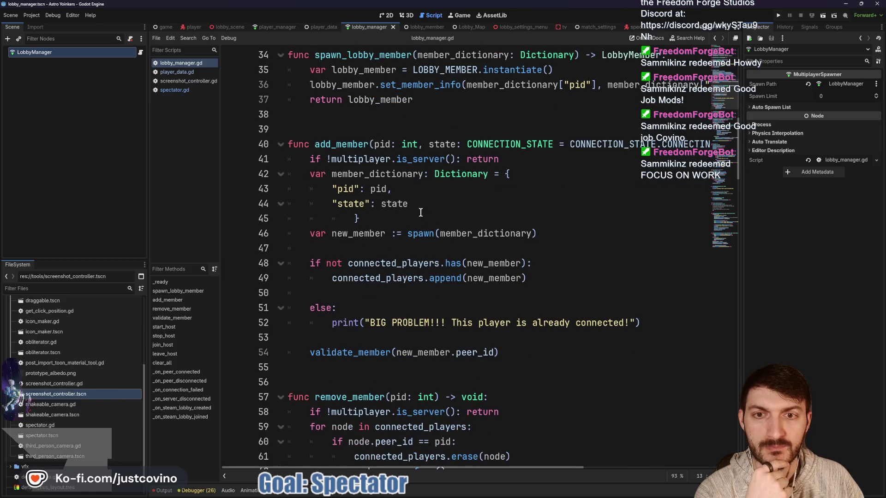
{"action": "scroll", "coordinate": [413, 180], "scroll_direction": "down", "scroll_amount": 3}
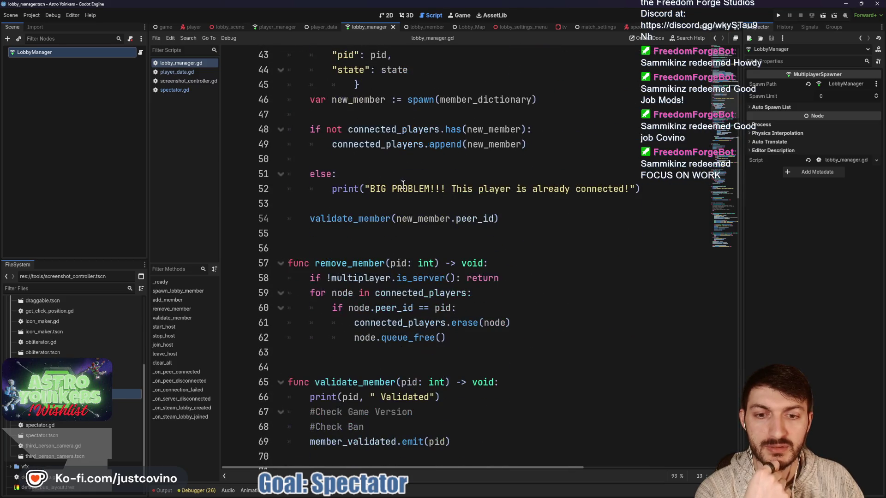
{"action": "scroll", "coordinate": [348, 259], "scroll_direction": "down", "scroll_amount": 3}
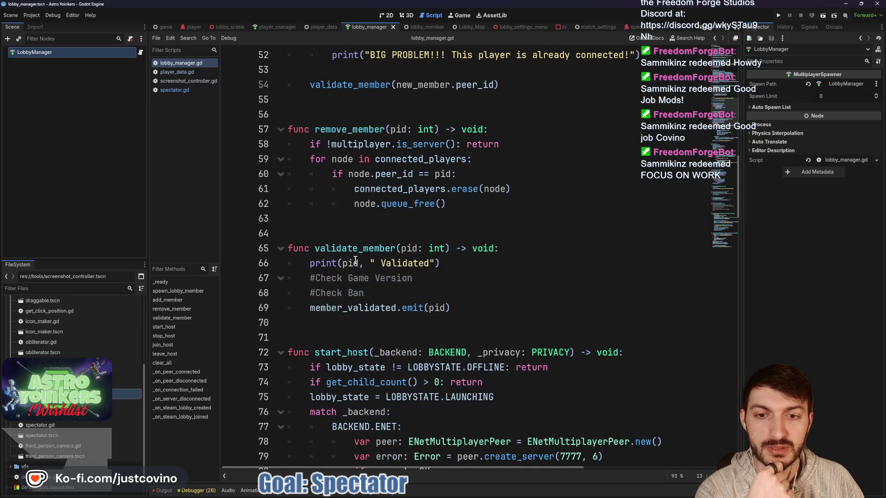
{"action": "double_click", "coordinate": [325, 301]}
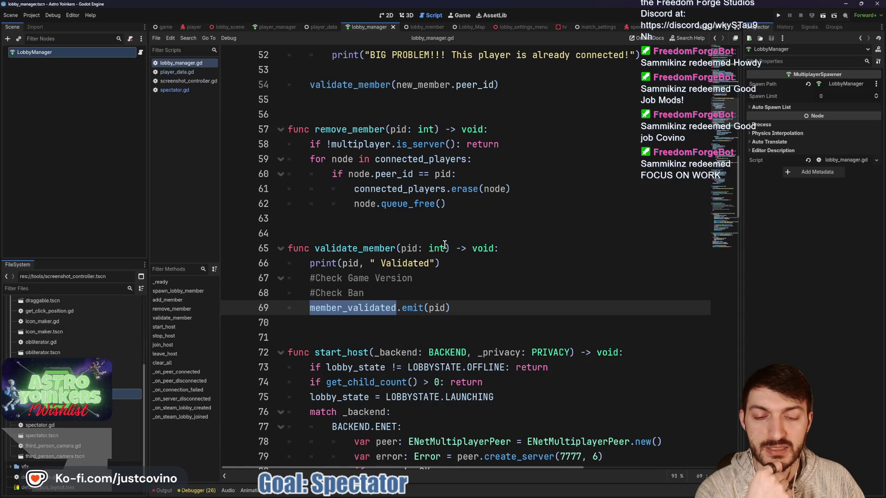
{"action": "scroll", "coordinate": [443, 242], "scroll_direction": "down", "scroll_amount": 3}
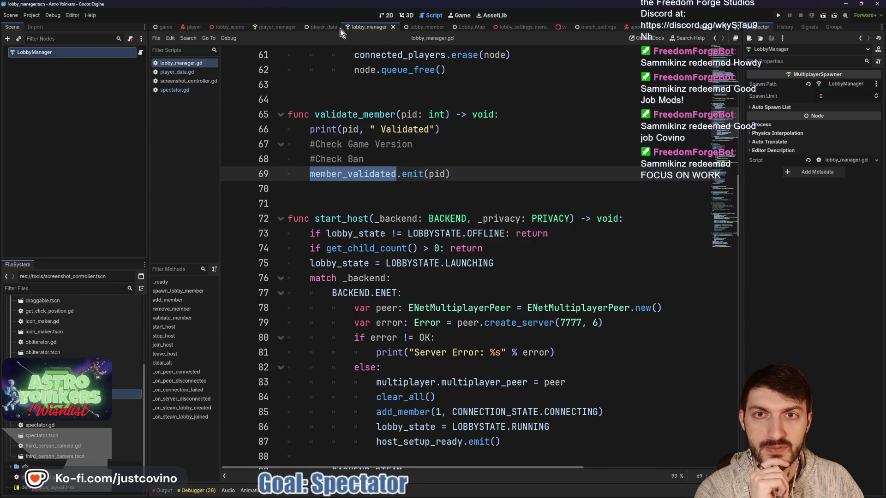
{"action": "left_click", "coordinate": [265, 29]}
In player_manager.gd, select _on_member_validated on line 21 and scroll down to its handler function
{"action": "scroll", "coordinate": [440, 144], "scroll_direction": "up", "scroll_amount": 1}
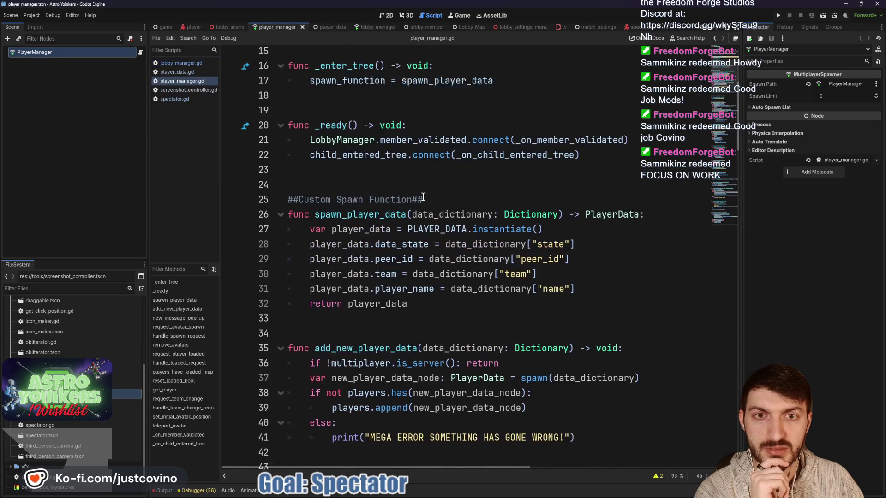
{"action": "left_click", "coordinate": [441, 144]}
{"action": "double_click", "coordinate": [546, 144]}
{"action": "scroll", "coordinate": [507, 161], "scroll_direction": "down", "scroll_amount": 9}
{"action": "scroll", "coordinate": [477, 175], "scroll_direction": "down", "scroll_amount": 18}
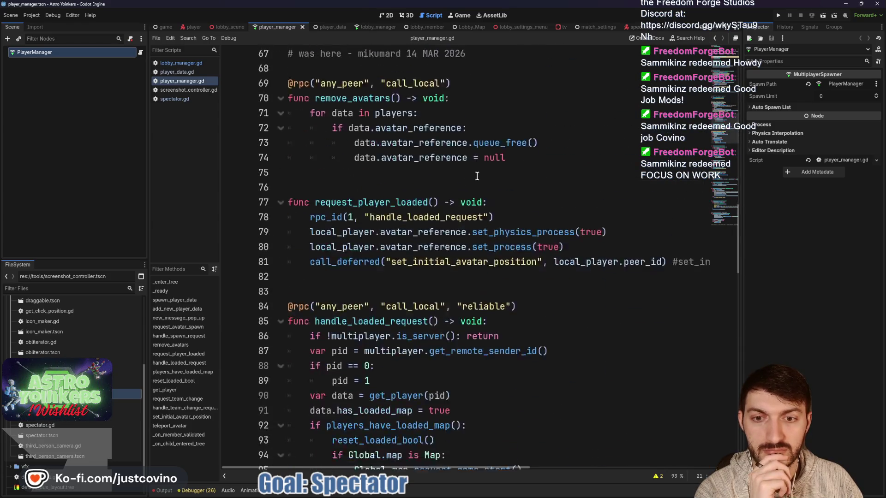
{"action": "scroll", "coordinate": [472, 175], "scroll_direction": "down", "scroll_amount": 16}
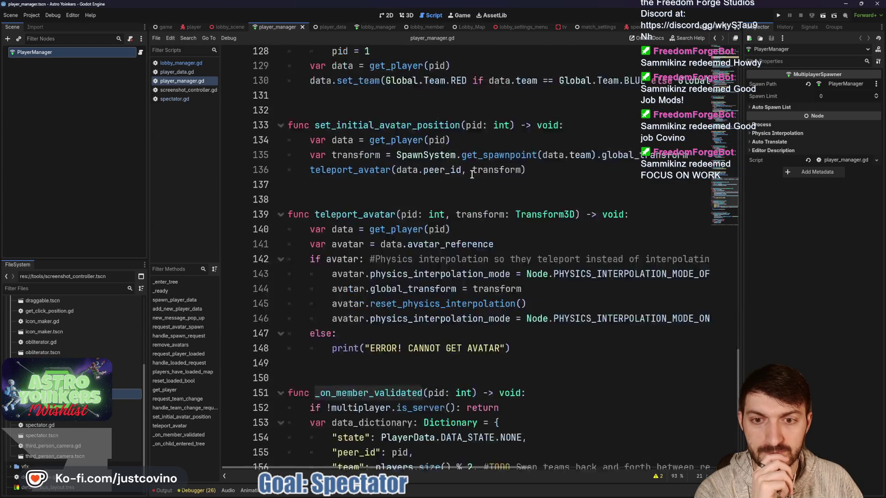
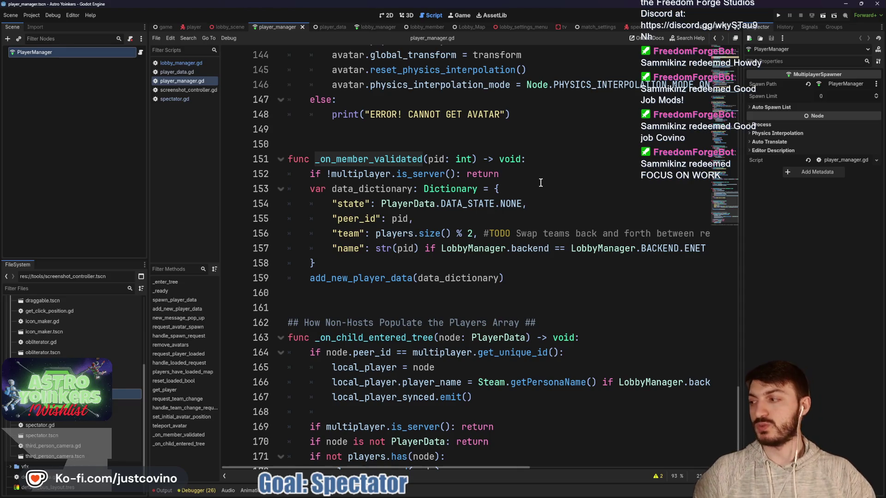
Leave player_manager.gd for the lobby scene in the 3D viewport, then bring up the Spectator scene
{"action": "left_click", "coordinate": [314, 130]}
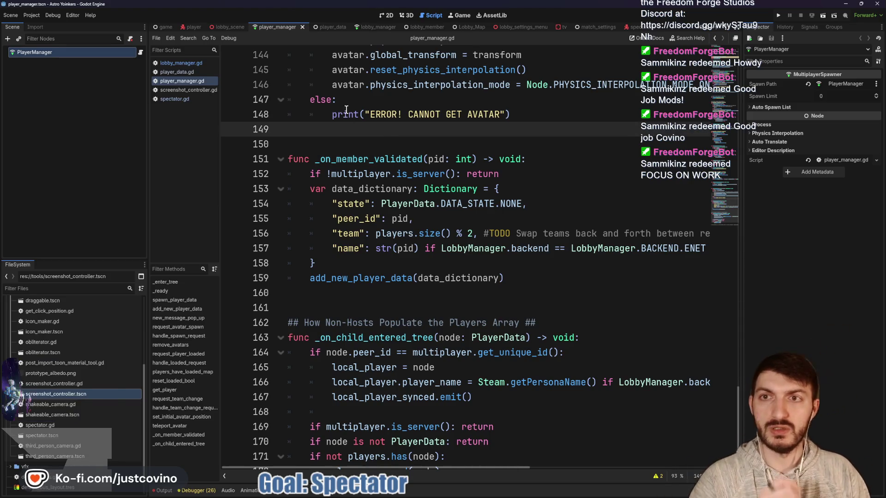
{"action": "left_click", "coordinate": [230, 28]}
{"action": "left_click", "coordinate": [409, 16]}
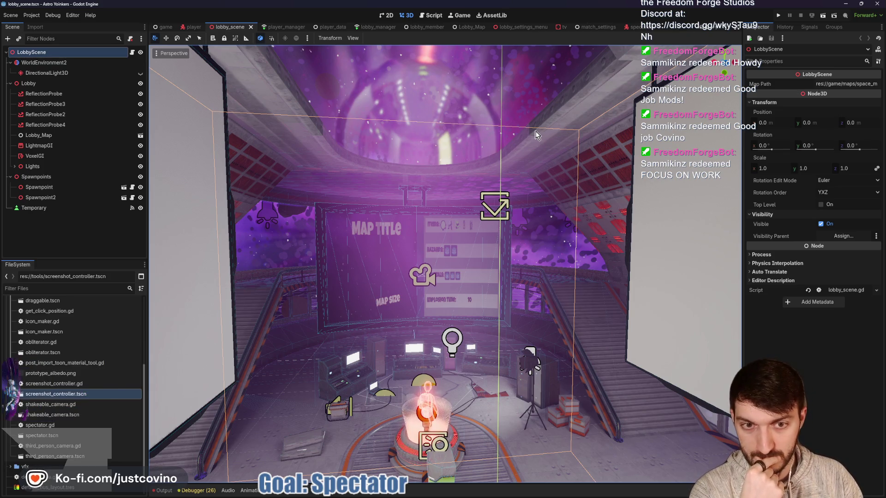
{"action": "left_click", "coordinate": [629, 29]}
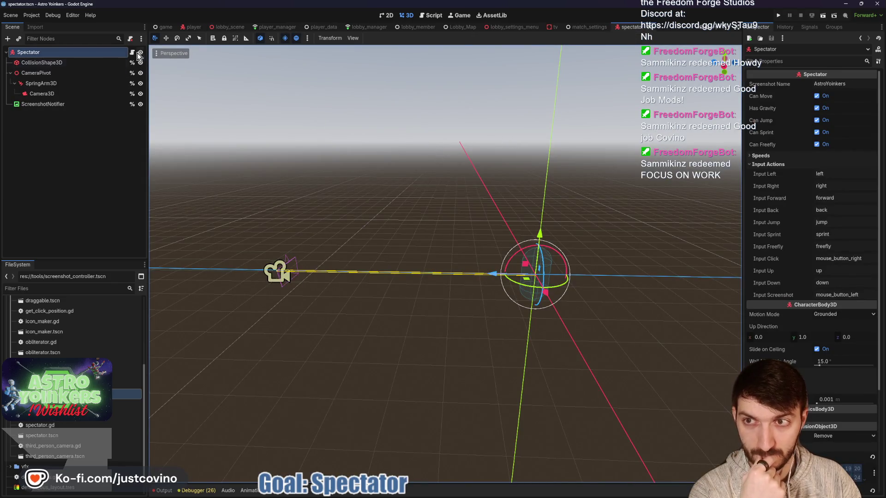
In the Game scene, show AvatarSpawner's player_spawner.gd script and select the AvatarSpawner node to inspect it
{"action": "left_click", "coordinate": [157, 29]}
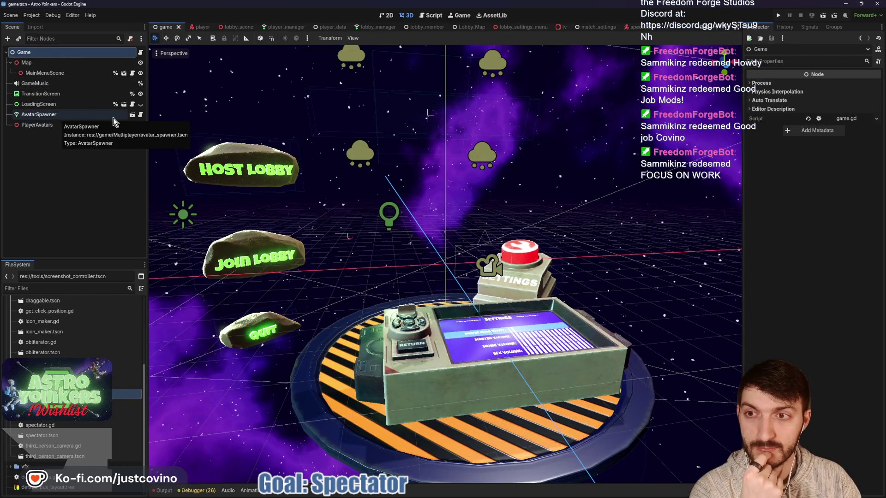
{"action": "left_click", "coordinate": [140, 115]}
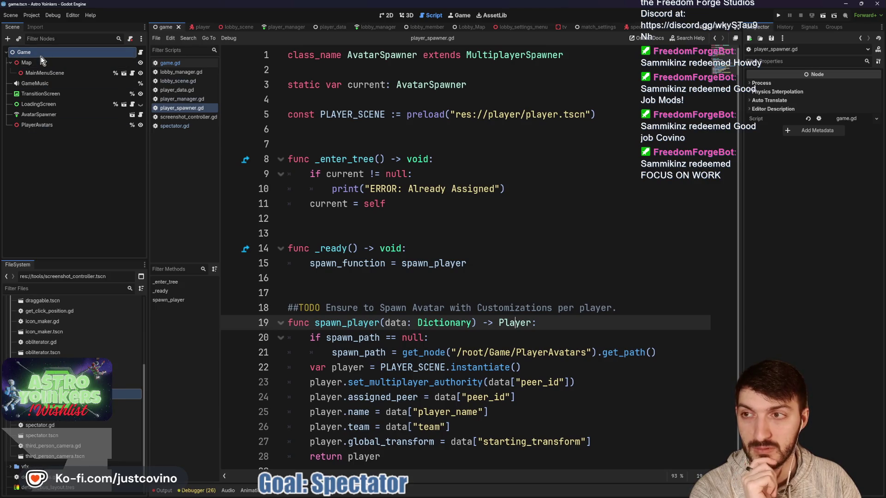
{"action": "left_click", "coordinate": [37, 114]}
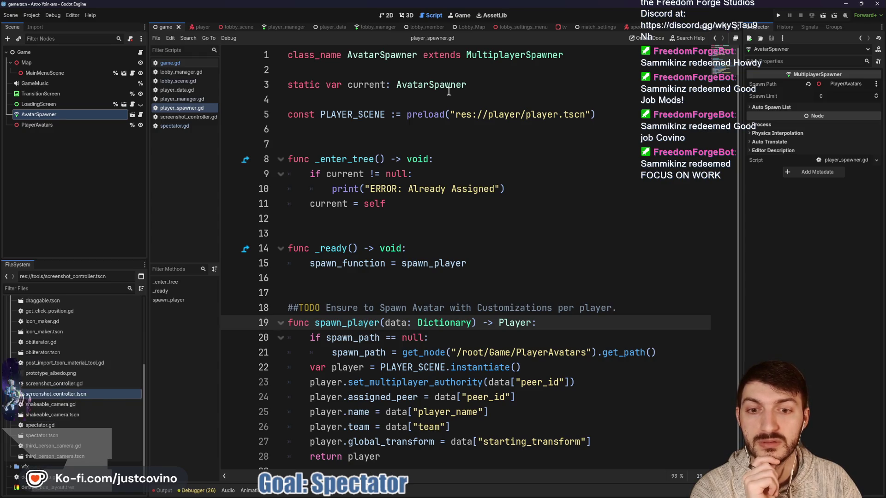
{"action": "scroll", "coordinate": [469, 151], "scroll_direction": "down", "scroll_amount": 1}
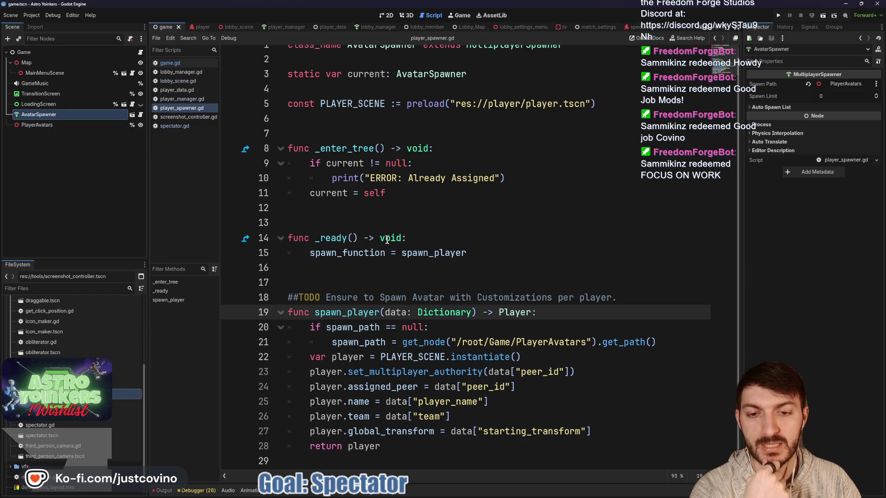
Abandon adding a multiplayer child node to Game and open the avatar_spawner scene instead
{"action": "left_click", "coordinate": [49, 53]}
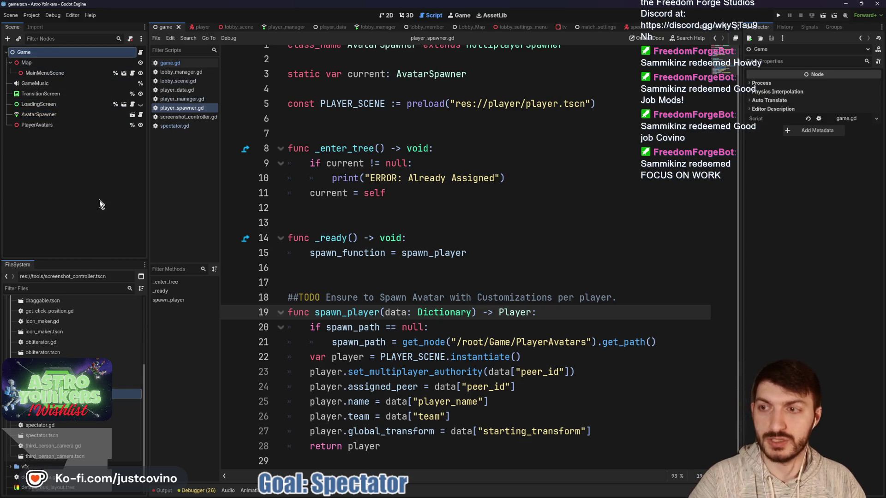
{"action": "key", "text": "ctrl+a"}
{"action": "type", "text": "multiplayer"}
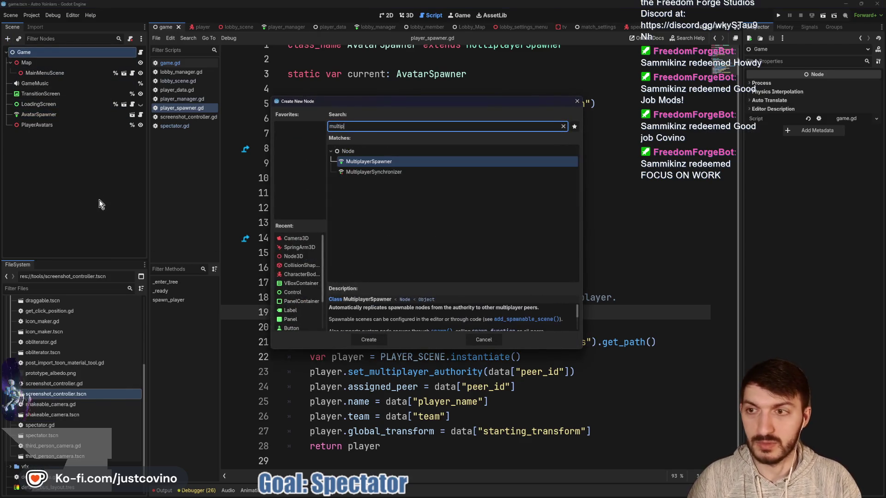
{"action": "left_click", "coordinate": [485, 339]}
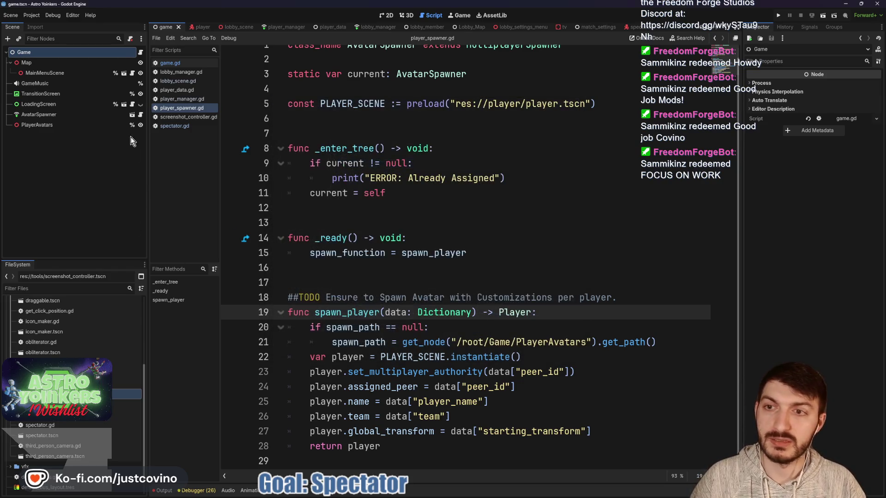
{"action": "left_click", "coordinate": [133, 115]}
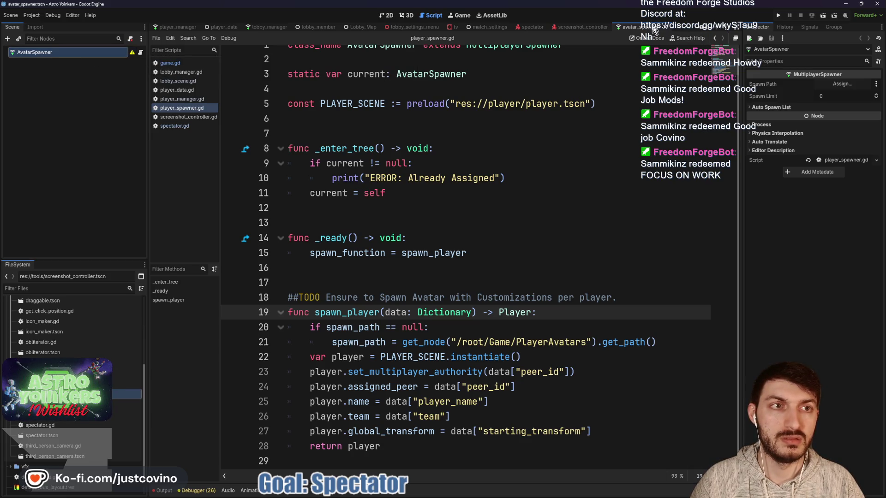
Close the tv, Lobby_Map and lobby_settings_menu scene tabs
{"action": "left_click", "coordinate": [496, 27]}
{"action": "left_click", "coordinate": [515, 27]}
{"action": "left_click", "coordinate": [563, 27]}
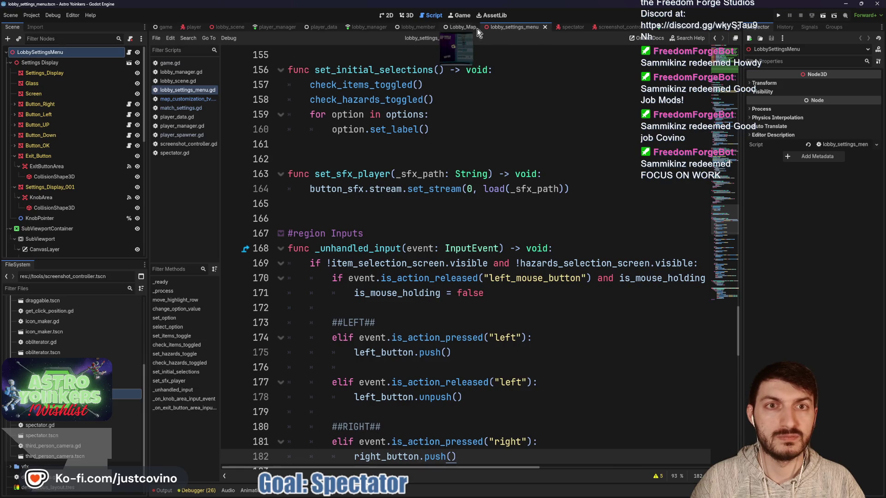
{"action": "left_click", "coordinate": [458, 27]}
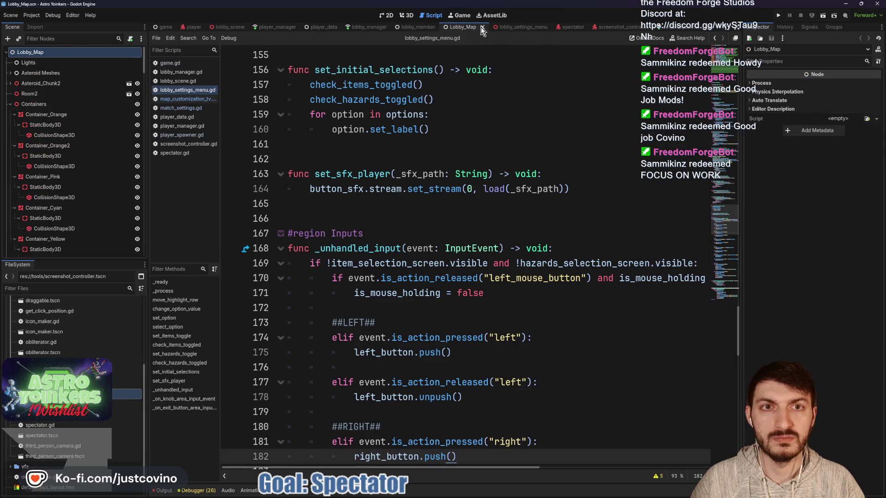
{"action": "left_click", "coordinate": [480, 28]}
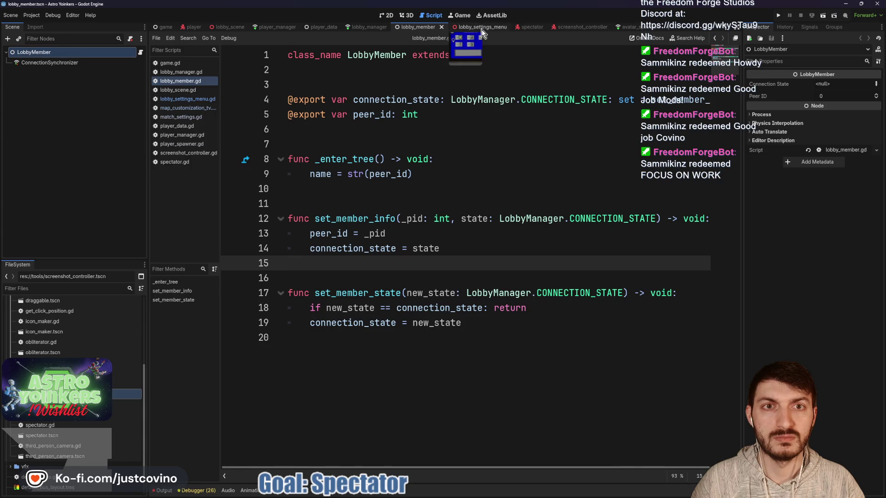
{"action": "left_click", "coordinate": [482, 29]}
{"action": "left_click", "coordinate": [503, 27]}
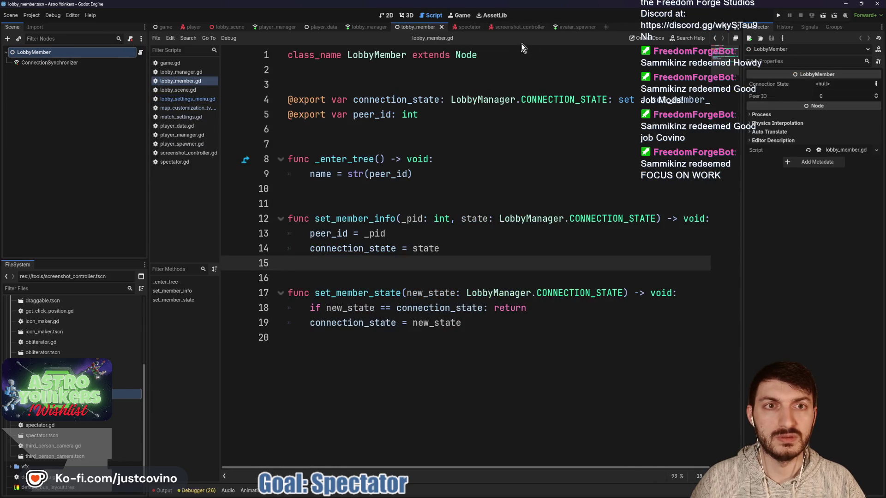
Make a new scene with a MultiplayerSpawner root named SpectatorSpawner and start saving it
{"action": "left_click", "coordinate": [599, 27]}
{"action": "key", "text": "ctrl+a"}
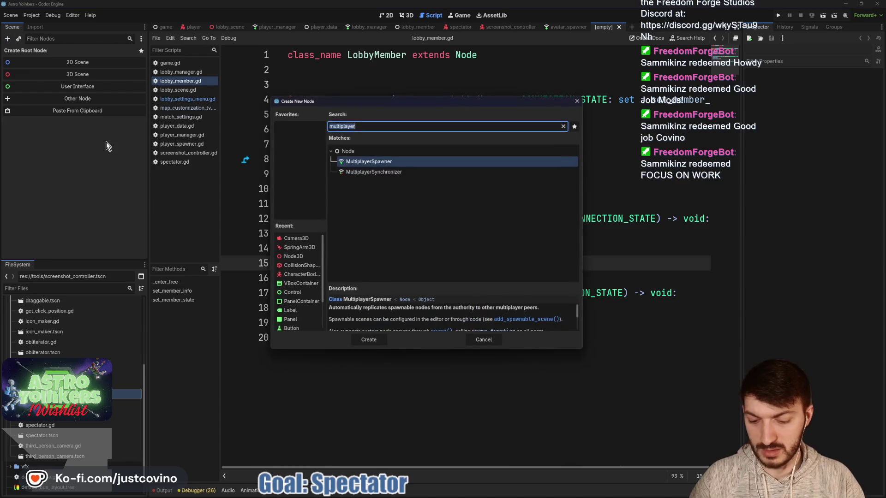
{"action": "type", "text": "multiplayer"}
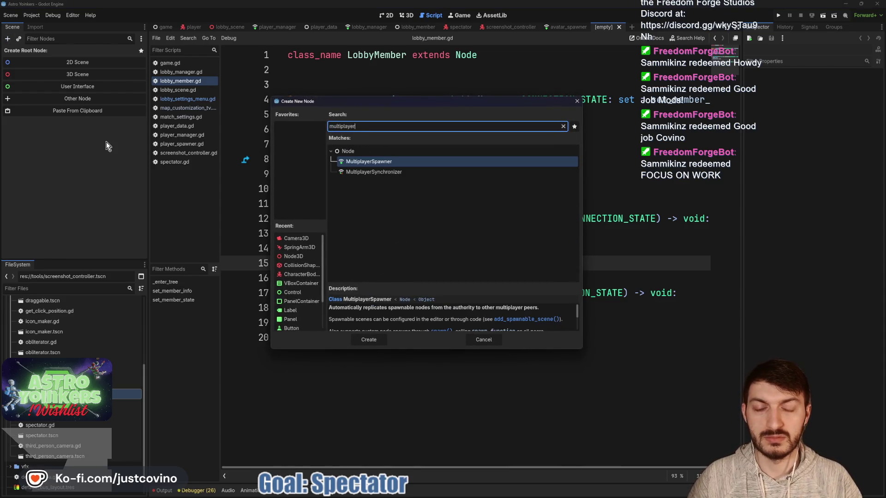
{"action": "left_click", "coordinate": [364, 341]}
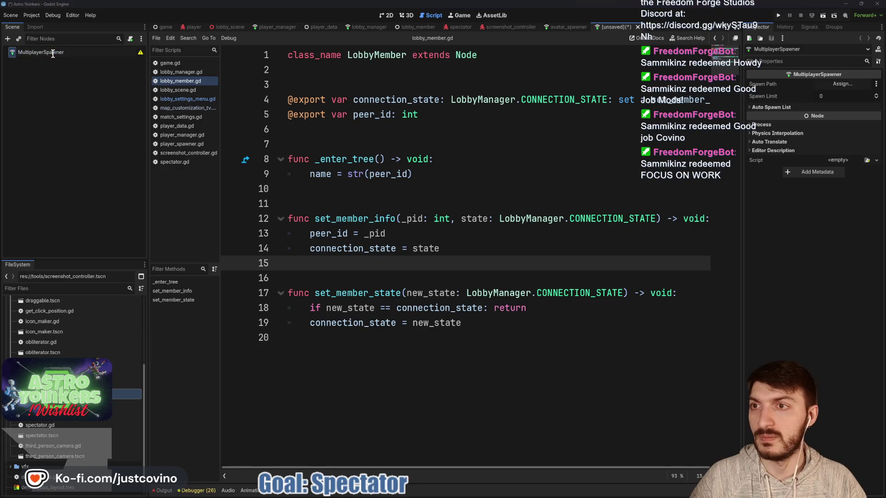
{"action": "double_click", "coordinate": [46, 52]}
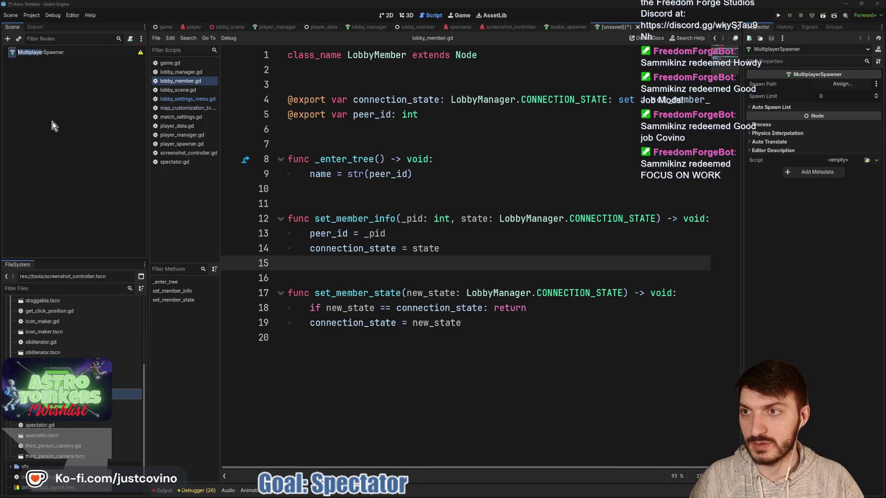
{"action": "type", "text": "ato"}
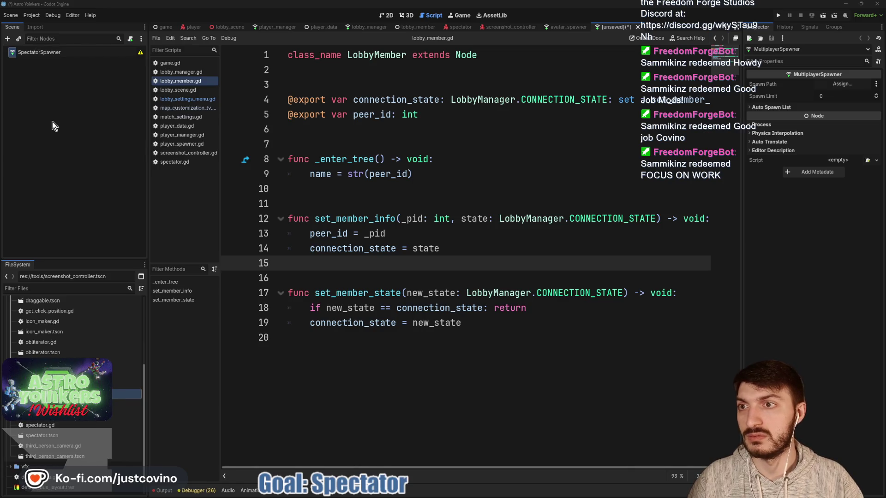
{"action": "key", "text": "Return"}
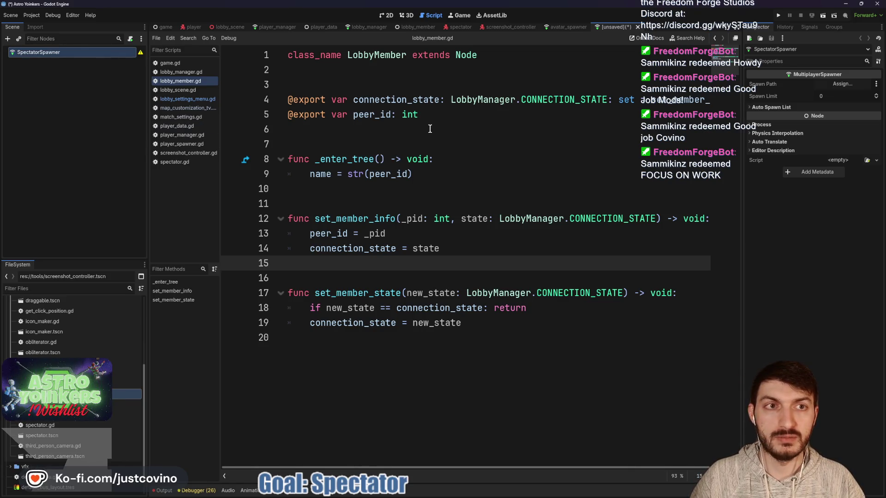
{"action": "key", "text": "ctrl+s"}
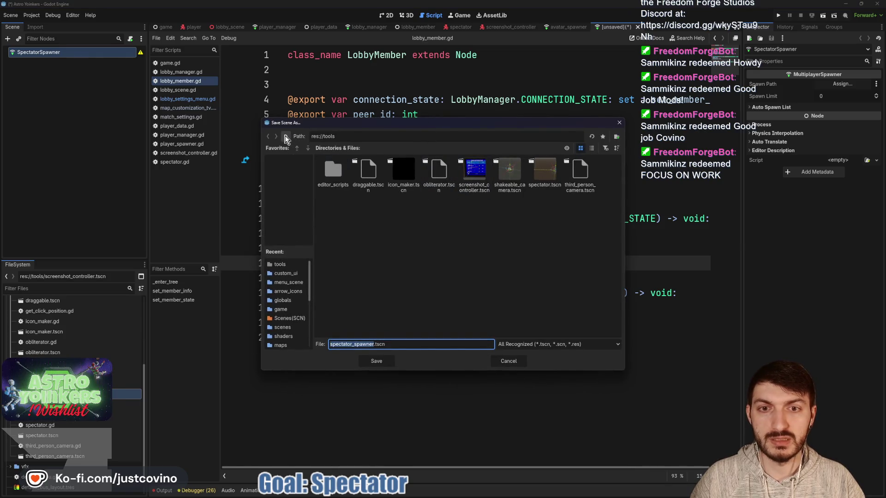
Save it as spectator_spawner.tscn in res://game/Multiplayer and begin attaching a script to SpectatorSpawner
{"action": "left_click", "coordinate": [286, 138]}
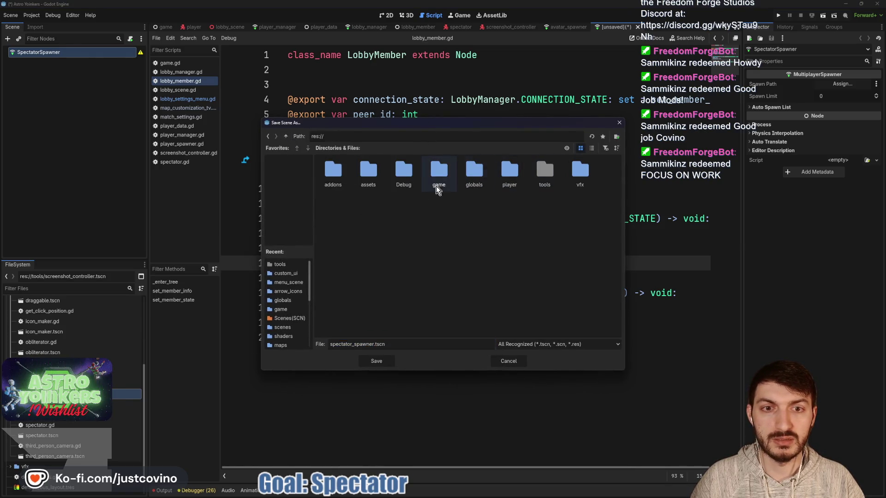
{"action": "double_click", "coordinate": [443, 176]}
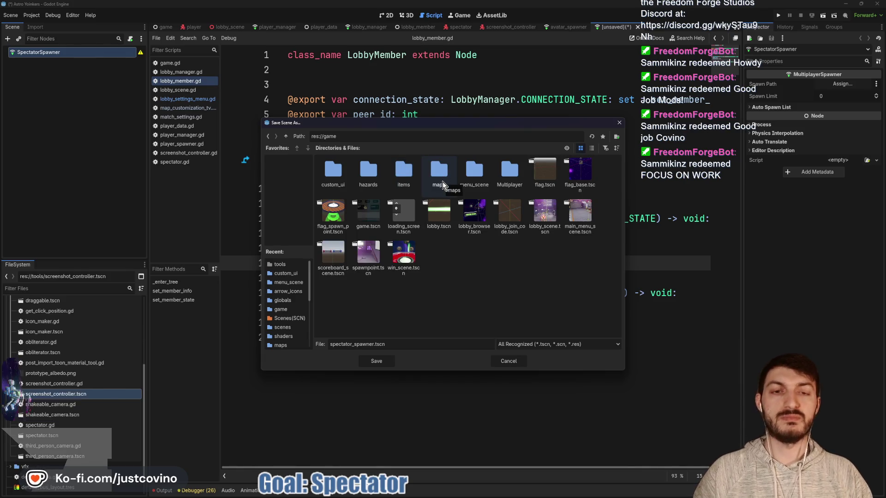
{"action": "double_click", "coordinate": [510, 174]}
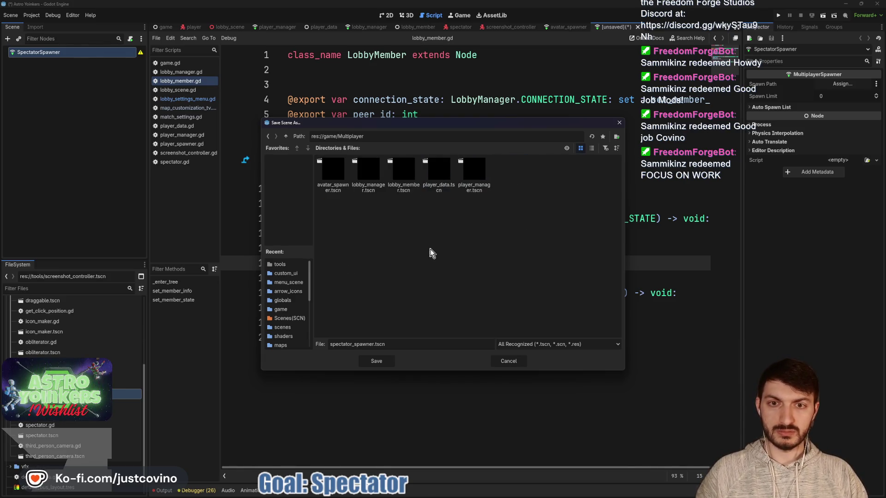
{"action": "left_click", "coordinate": [376, 361]}
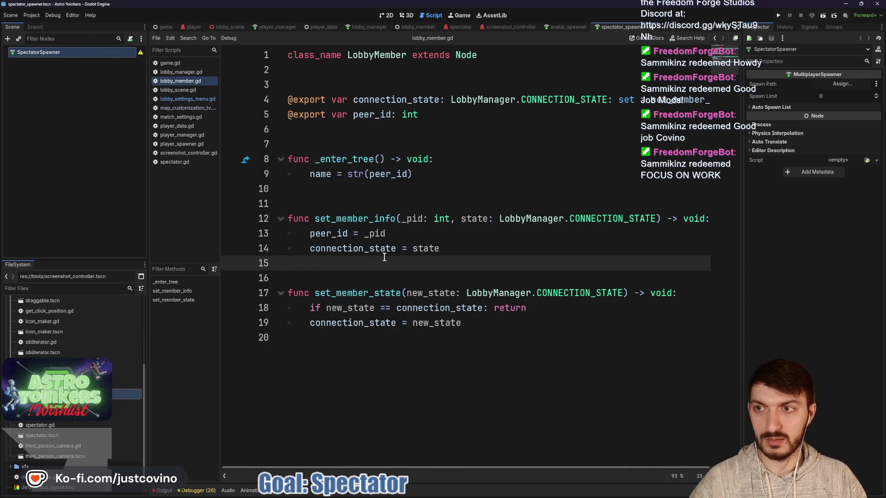
{"action": "left_click", "coordinate": [130, 39]}
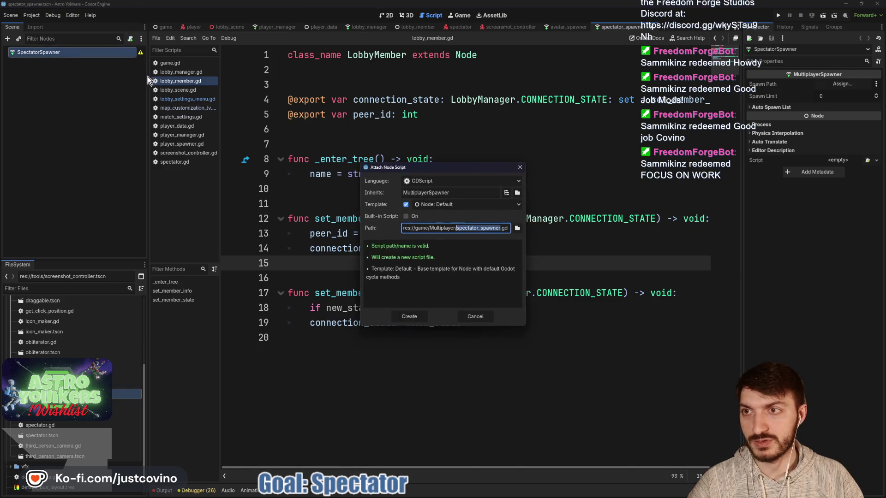
Create spectator_spawner.gd and delete its template functions, keeping only the extends line
{"action": "left_click", "coordinate": [416, 317]}
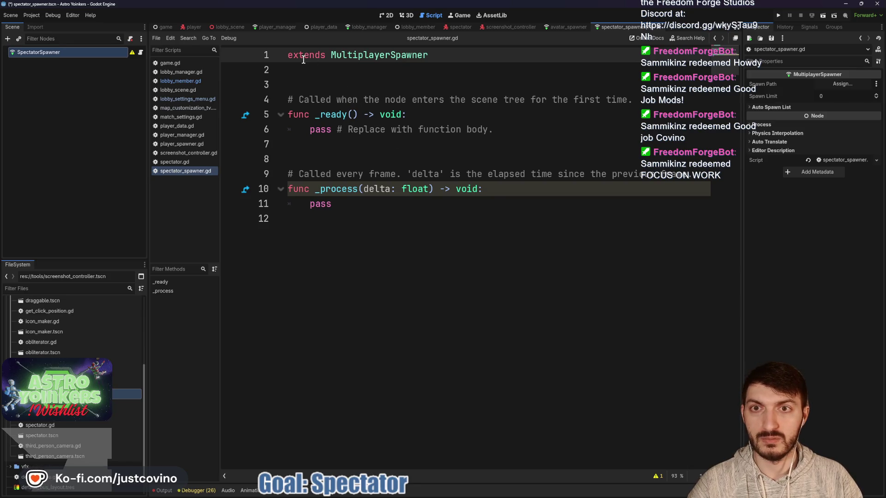
{"action": "left_click_drag", "start_coordinate": [395, 210], "coordinate": [263, 103]}
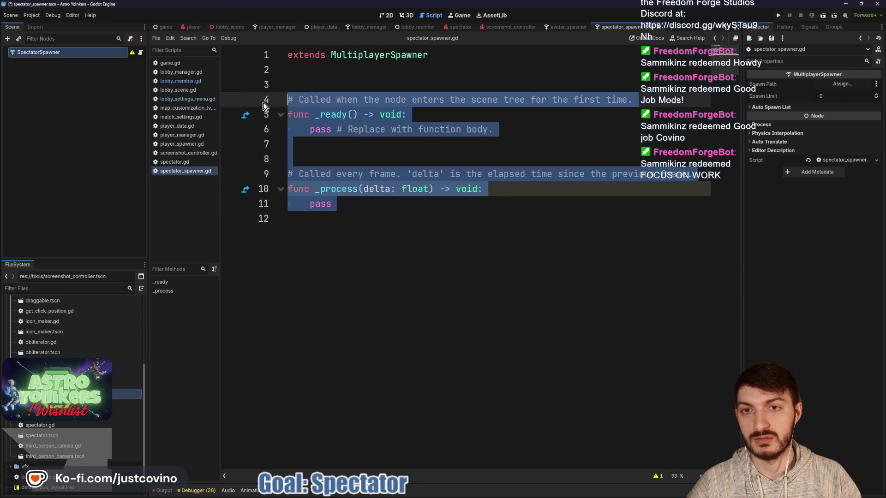
{"action": "key", "text": "BackSpace"}
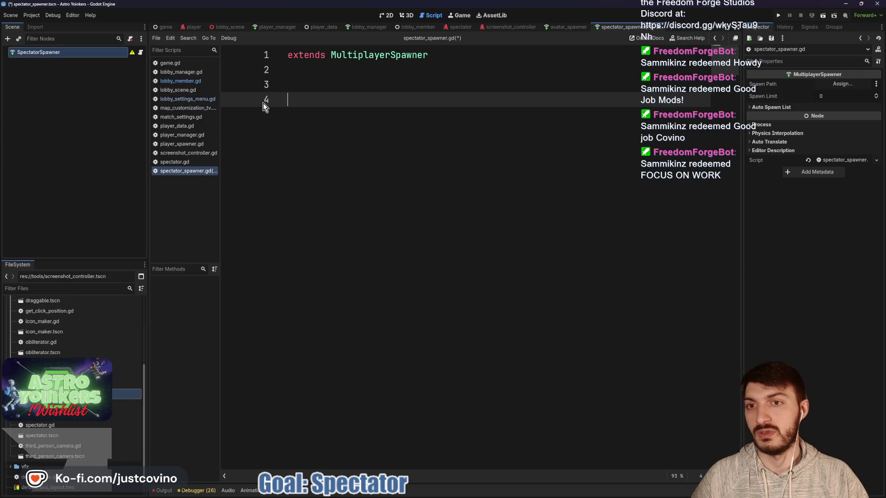
Prefix line 1 with 'class_name SpectatorSpawner' and save the script
{"action": "left_click", "coordinate": [288, 51]}
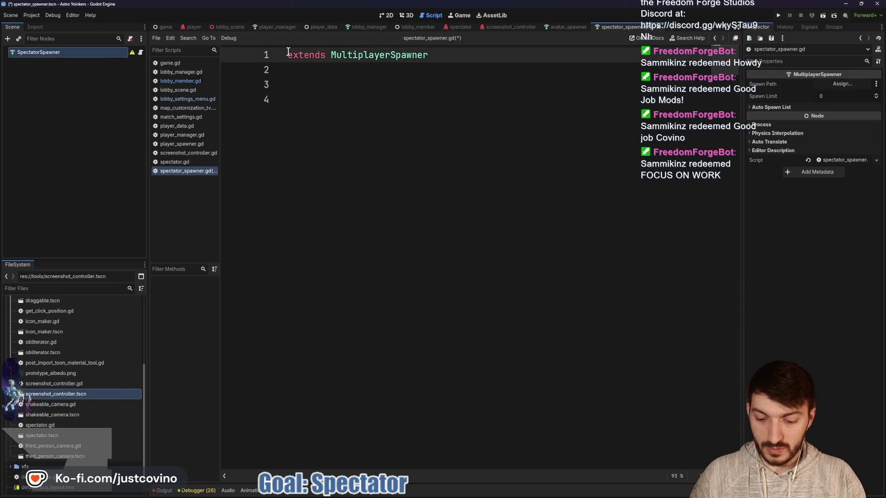
{"action": "type", "text": "class_nam"}
{"action": "type", "text": "e SpectatorSpa"}
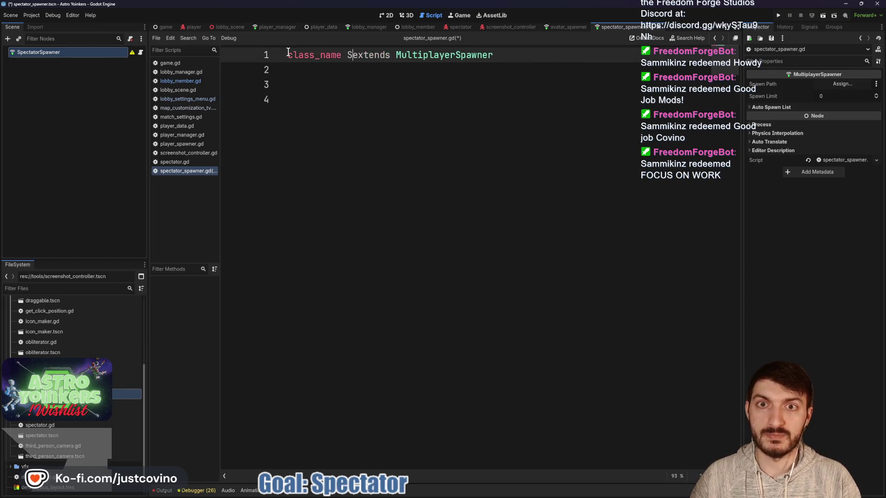
{"action": "type", "text": "wner"}
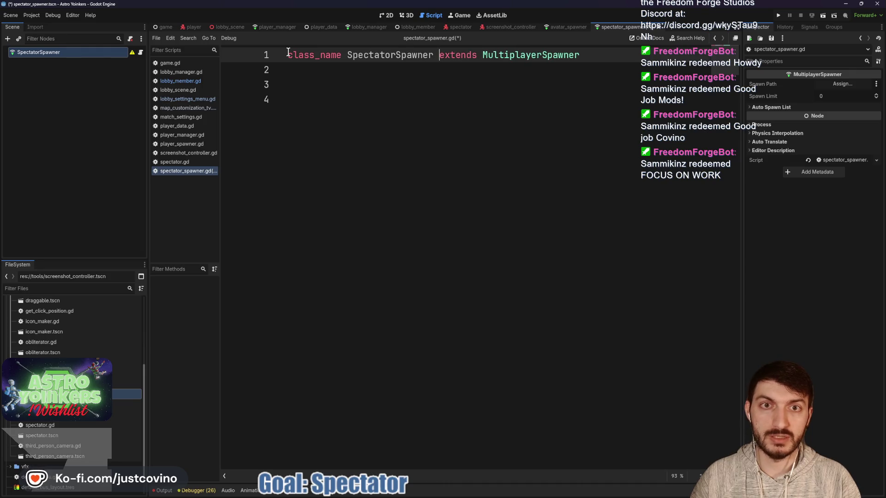
{"action": "left_click", "coordinate": [401, 92]}
{"action": "key", "text": "ctrl+s"}
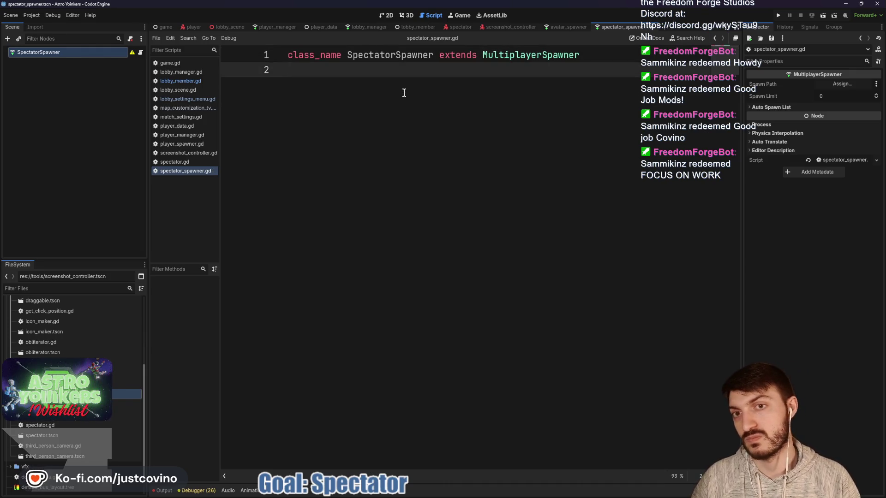
{"action": "left_click", "coordinate": [277, 28]}
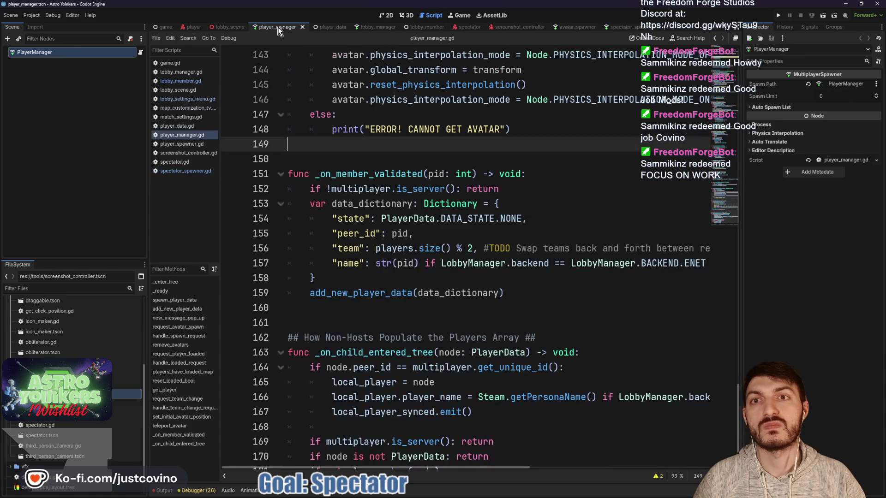
Copy the spawner code on lines 3–28 of player_spawner.gd and add a blank line in spectator_spawner.gd
{"action": "left_click", "coordinate": [572, 27]}
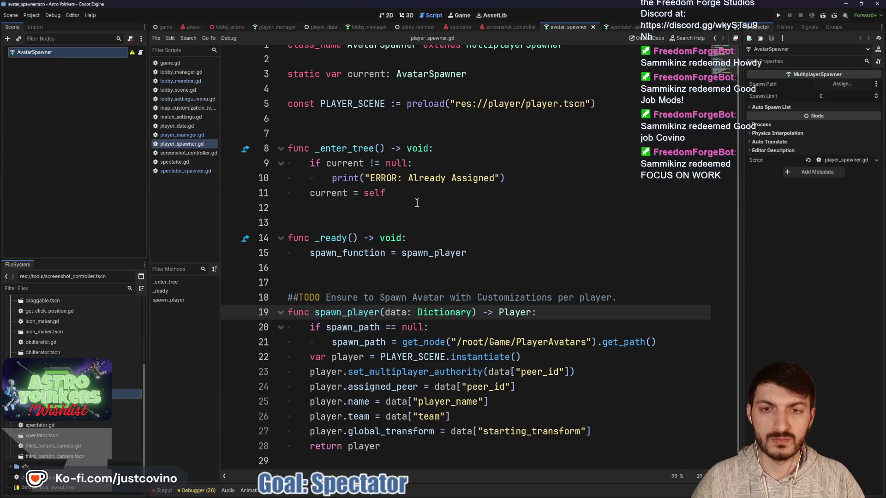
{"action": "scroll", "coordinate": [416, 203], "scroll_direction": "up", "scroll_amount": 1}
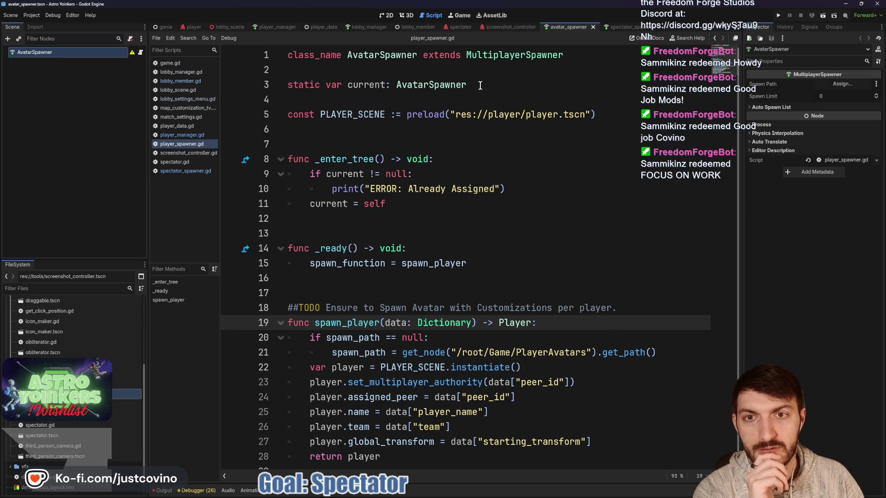
{"action": "left_click", "coordinate": [595, 115]}
{"action": "key", "text": "shift+Home"}
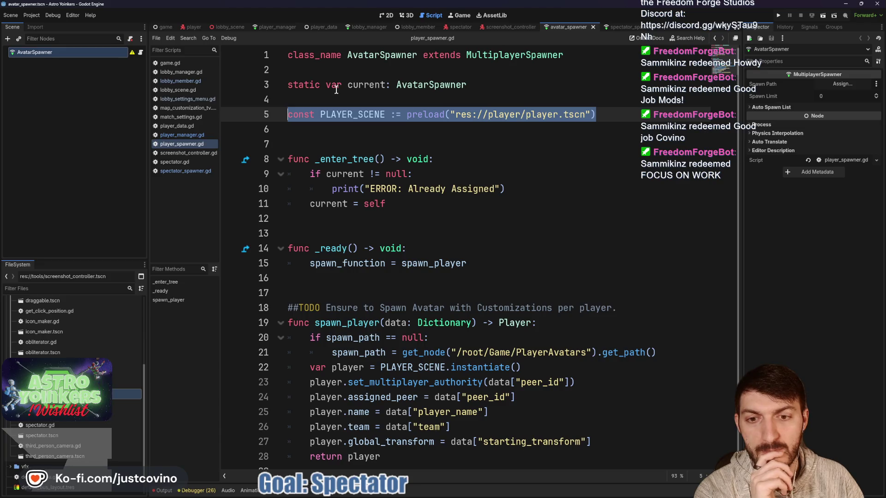
{"action": "left_click", "coordinate": [336, 87]}
{"action": "mouse_move", "coordinate": [287, 85]}
{"action": "left_mouse_down"}
{"action": "mouse_move", "coordinate": [466, 90]}
{"action": "mouse_move", "coordinate": [461, 122]}
{"action": "mouse_move", "coordinate": [415, 202]}
{"action": "mouse_move", "coordinate": [470, 451]}
{"action": "left_mouse_up"}
{"action": "key", "text": "ctrl+c"}
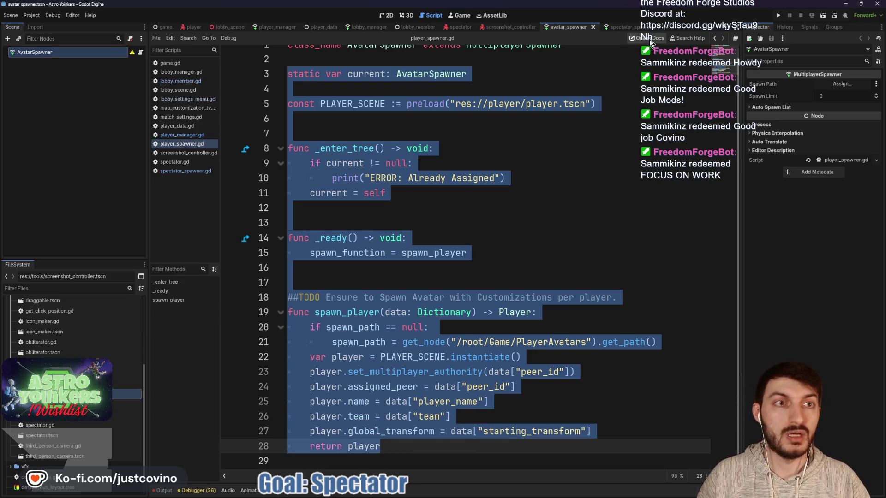
{"action": "left_click", "coordinate": [622, 28]}
{"action": "key", "text": "Return"}
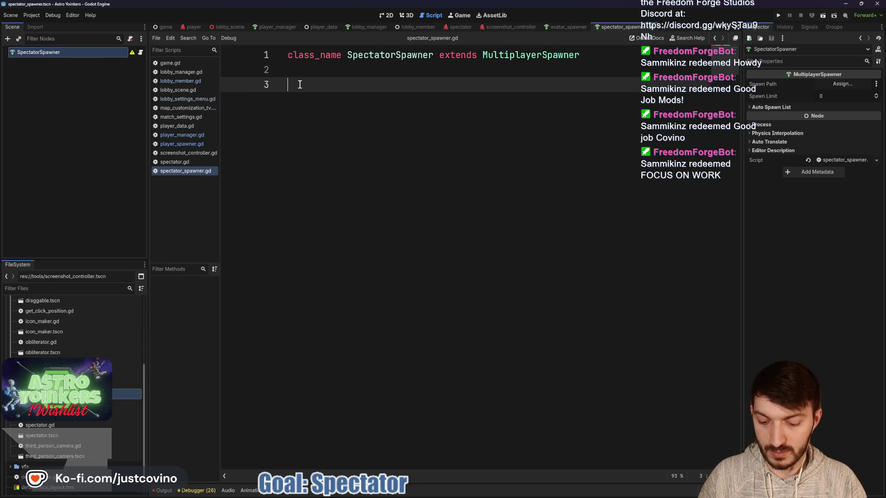
Paste the spawner code and change its AvatarSpawner type to SpectatorSpawner
{"action": "key", "text": "ctrl+v"}
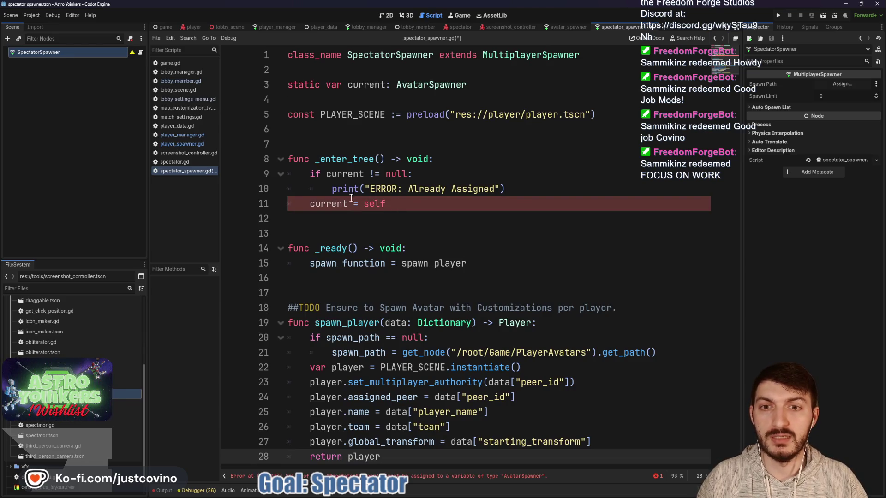
{"action": "left_click", "coordinate": [361, 99]}
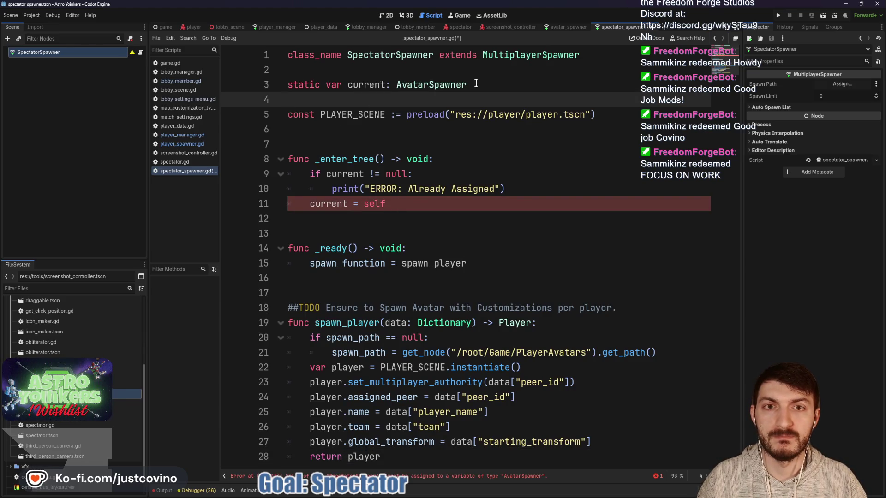
{"action": "left_click_drag", "start_coordinate": [428, 85], "coordinate": [397, 84]}
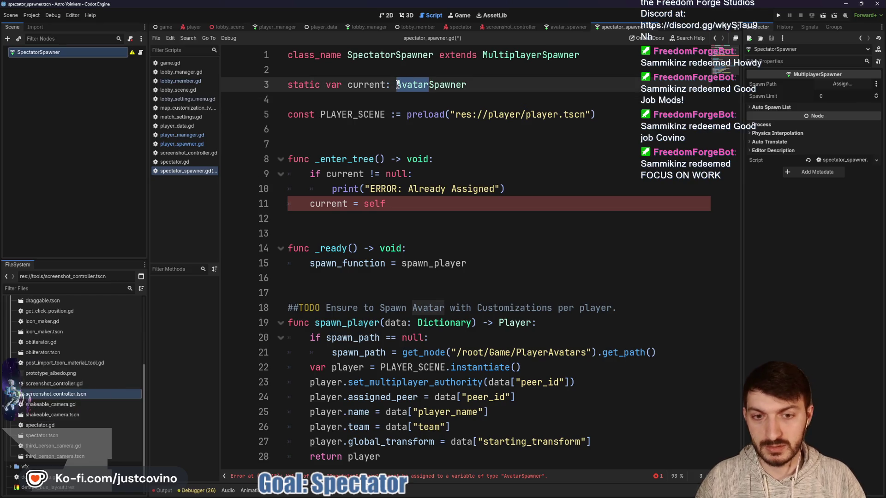
{"action": "type", "text": "Spec"}
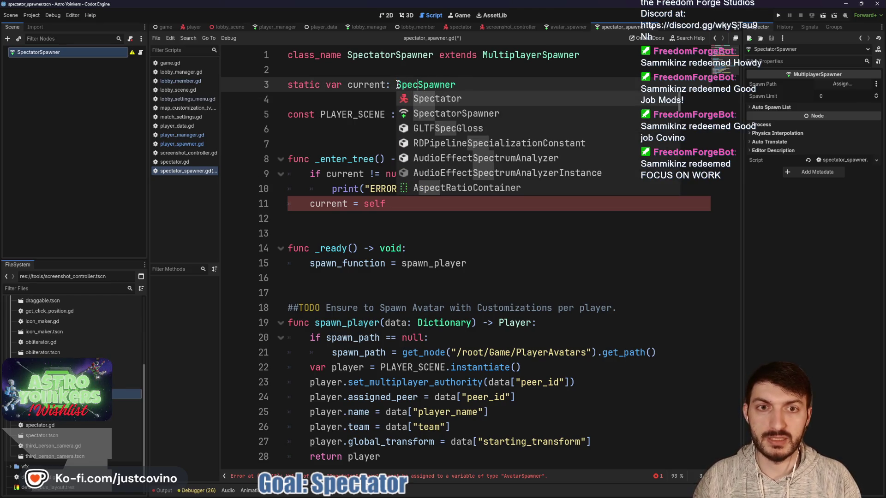
{"action": "key", "text": "Down"}
{"action": "key", "text": "Return"}
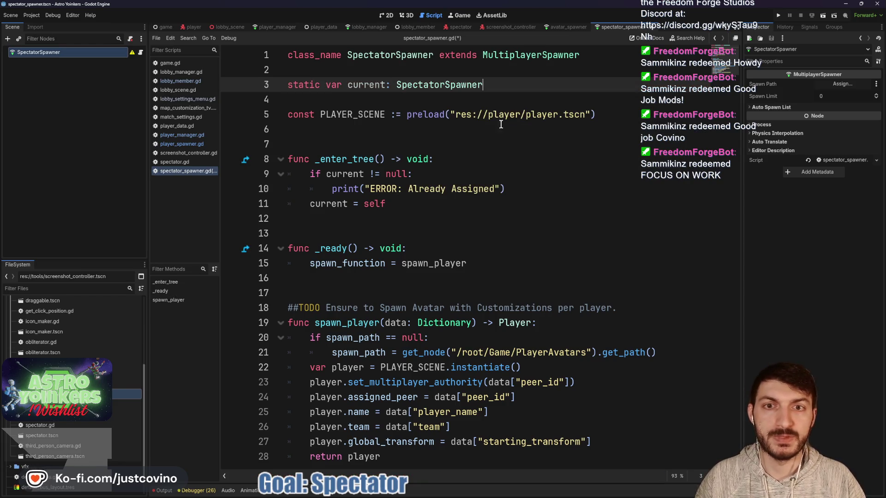
Point the preload at res://tools/spectator.tscn and save the script
{"action": "left_click", "coordinate": [76, 287]}
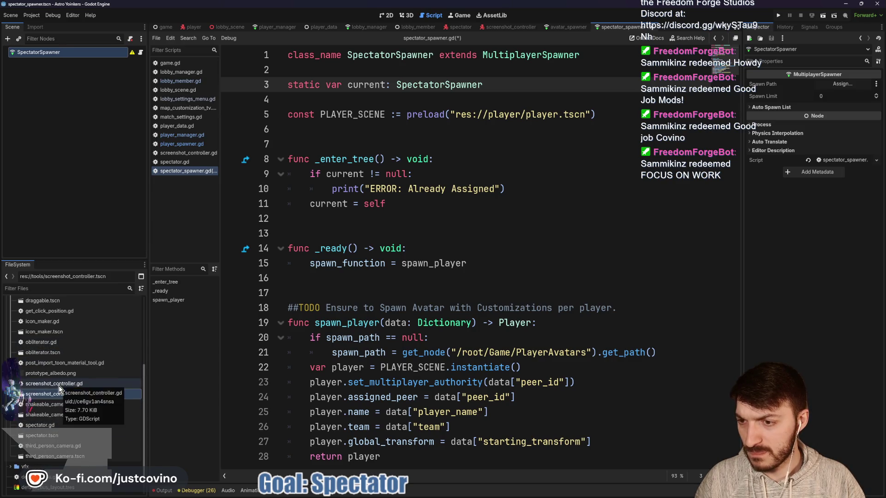
{"action": "left_click", "coordinate": [51, 438]}
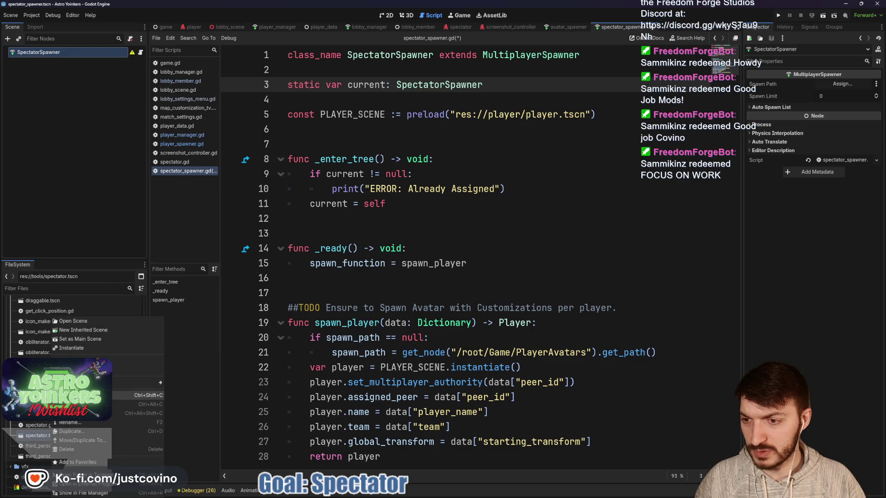
{"action": "left_click_drag", "start_coordinate": [585, 114], "coordinate": [455, 115]}
{"action": "type", "text": "res://tools/spectator.tscn"}
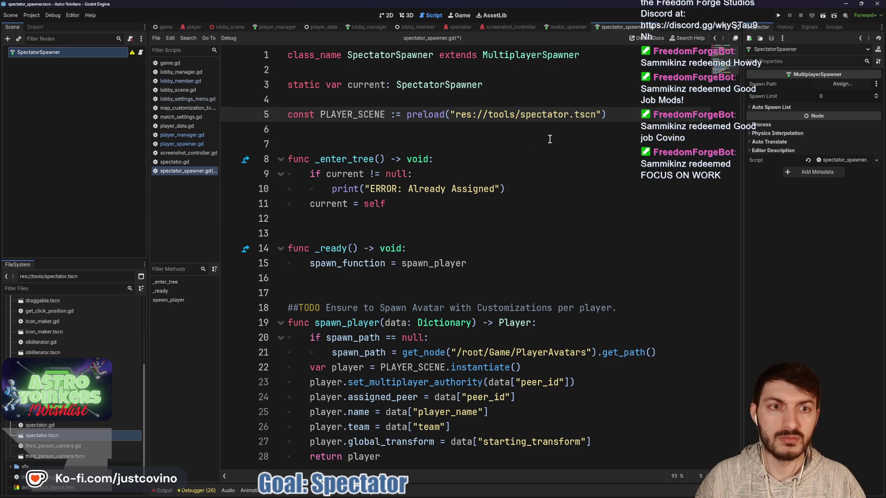
{"action": "key", "text": "ctrl+s"}
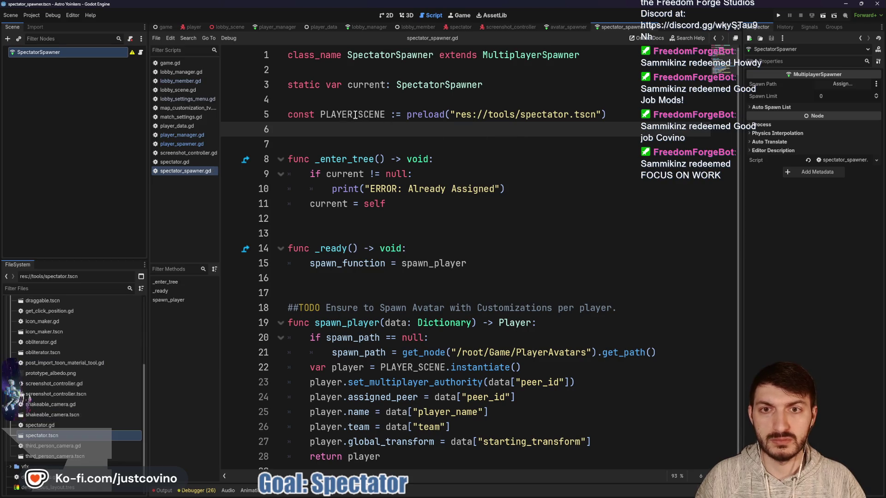
Rename the PLAYER_SCENE constant to SPECTATOR_SCENE
{"action": "left_click", "coordinate": [344, 114]}
{"action": "double_click", "coordinate": [326, 114]}
{"action": "left_click", "coordinate": [350, 115]}
{"action": "double_click", "coordinate": [332, 114]}
{"action": "left_click", "coordinate": [321, 114]}
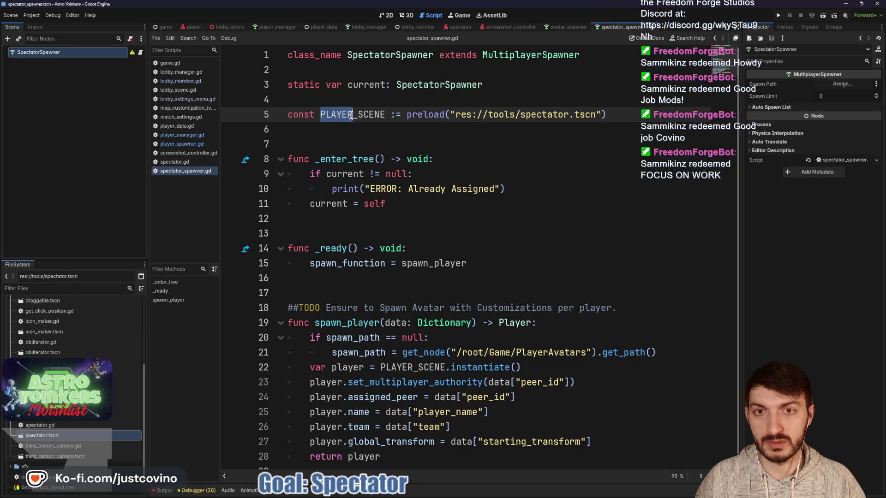
{"action": "key", "text": "BackSpace"}
{"action": "type", "text": "Spe"}
{"action": "key", "text": "BackSpace"}
{"action": "key", "text": "BackSpace"}
{"action": "type", "text": "PECTATOR"}
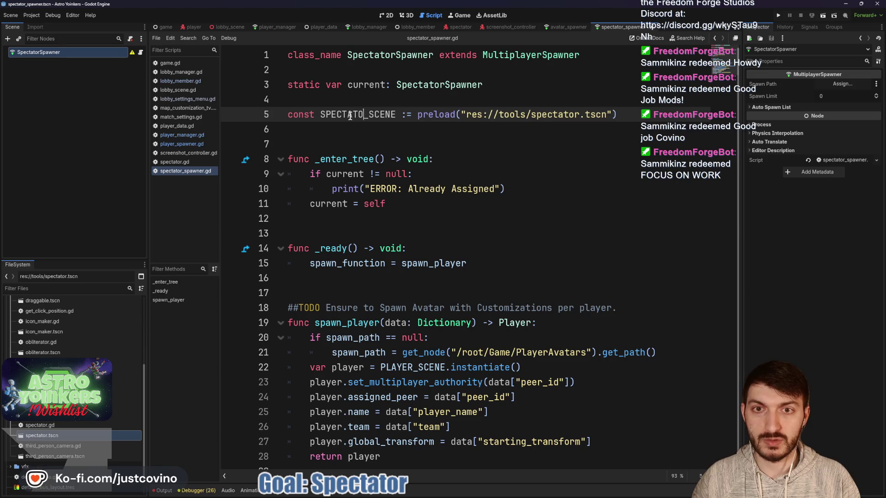
{"action": "scroll", "coordinate": [443, 259], "scroll_direction": "down", "scroll_amount": 1}
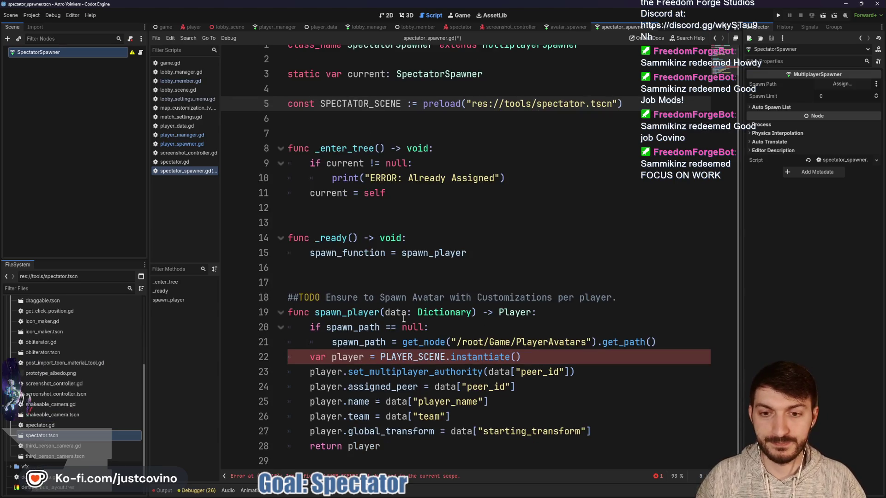
On line 22, instantiate a spectator variable from SPECTATOR_SCENE instead of player
{"action": "double_click", "coordinate": [335, 357]}
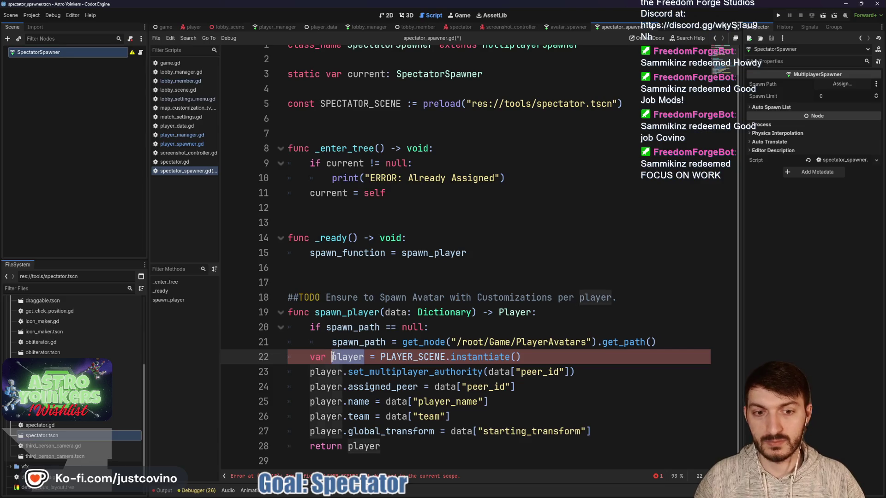
{"action": "type", "text": "spectator"}
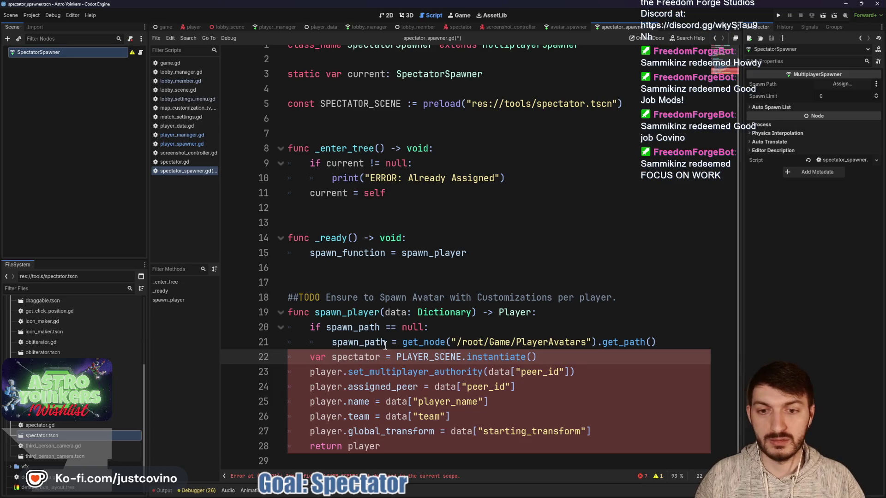
{"action": "left_click_drag", "start_coordinate": [396, 357], "coordinate": [428, 356]}
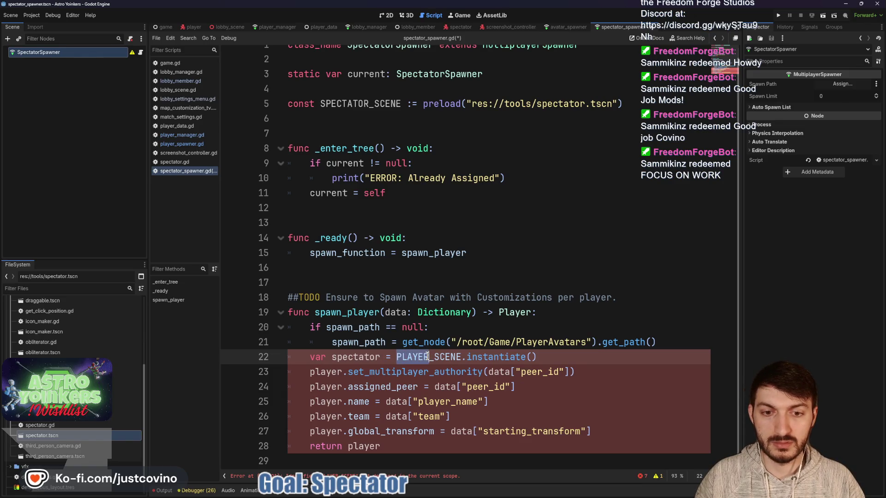
{"action": "type", "text": "SPECT"}
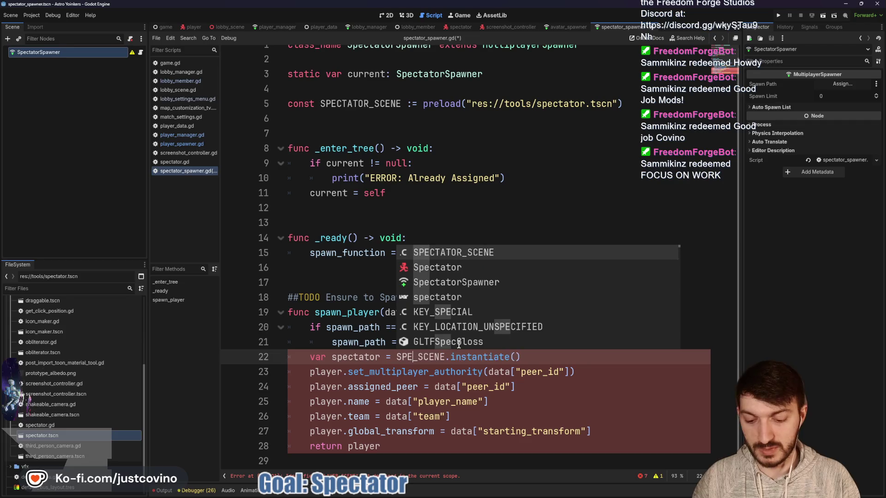
{"action": "key", "text": "Tab"}
Rename the player references on lines 24–27 to spectator
{"action": "left_click_drag", "start_coordinate": [310, 371], "coordinate": [340, 372]}
{"action": "key", "text": "ctrl+d"}
{"action": "key", "text": "ctrl+d"}
{"action": "key", "text": "ctrl+d"}
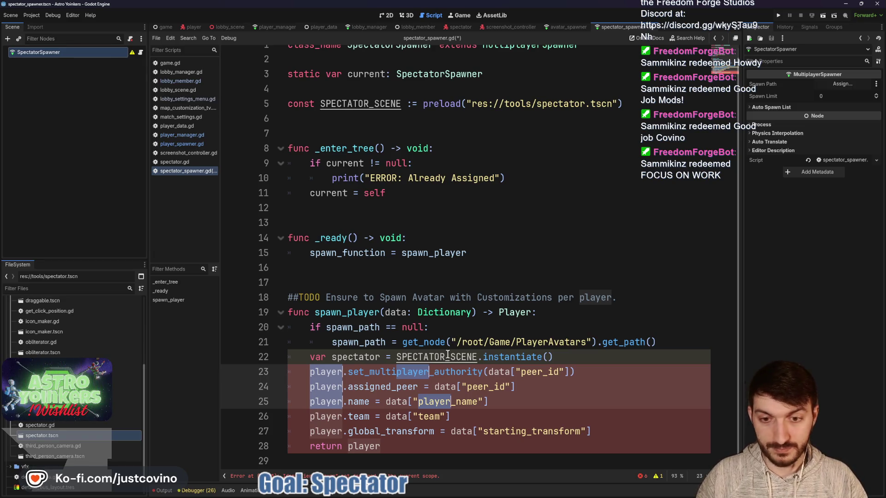
{"action": "key", "text": "ctrl+d"}
{"action": "key", "text": "ctrl+d"}
{"action": "key", "text": "ctrl+d"}
{"action": "key", "text": "Escape"}
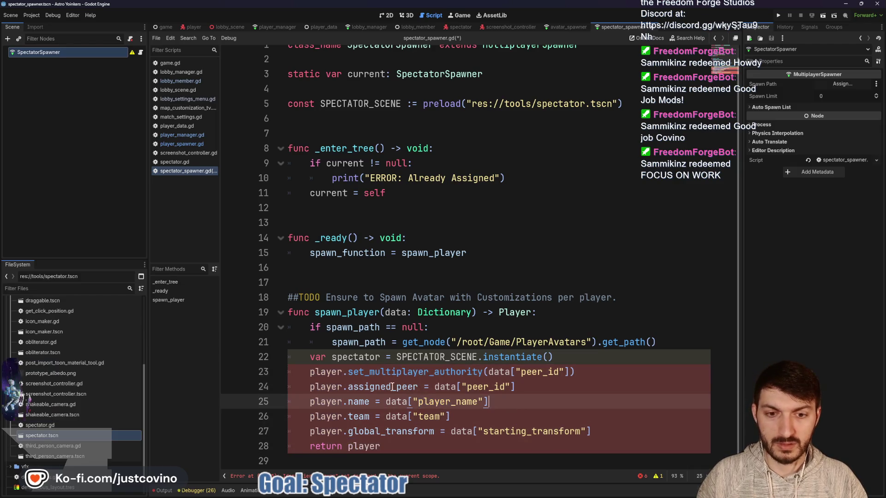
{"action": "double_click", "coordinate": [340, 387]}
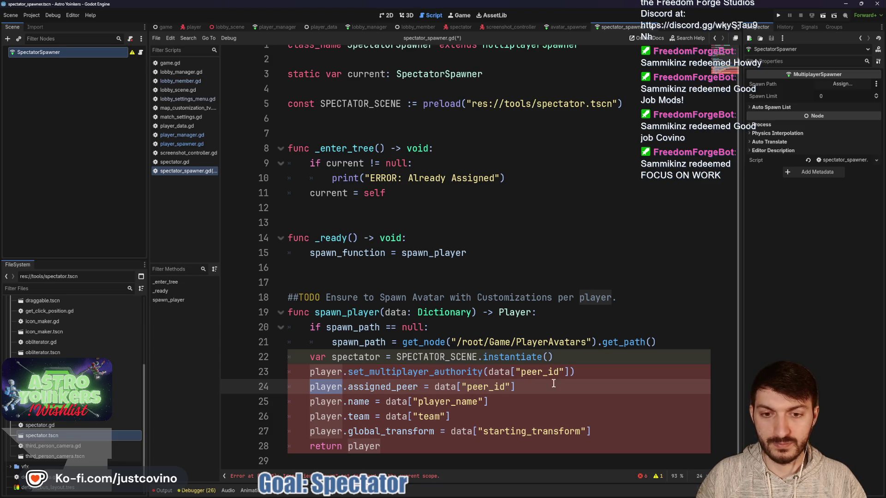
{"action": "key", "text": "ctrl+d"}
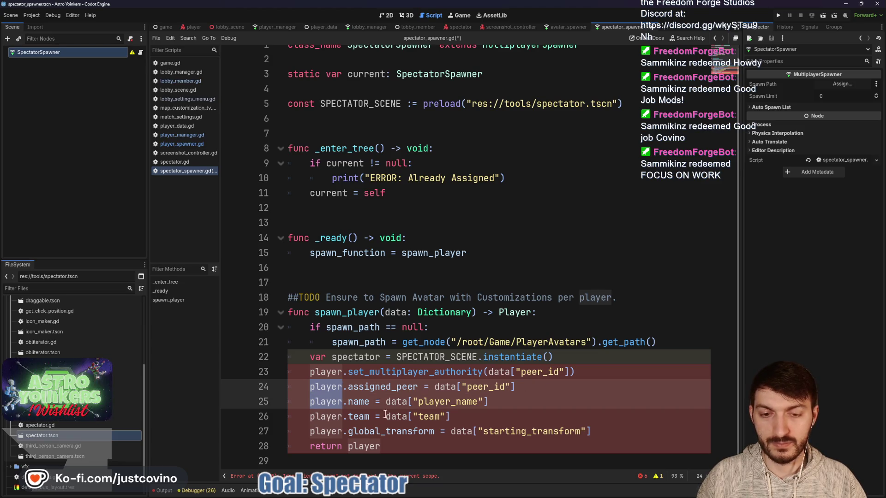
{"action": "key", "text": "ctrl+d"}
{"action": "key", "text": "ctrl+d"}
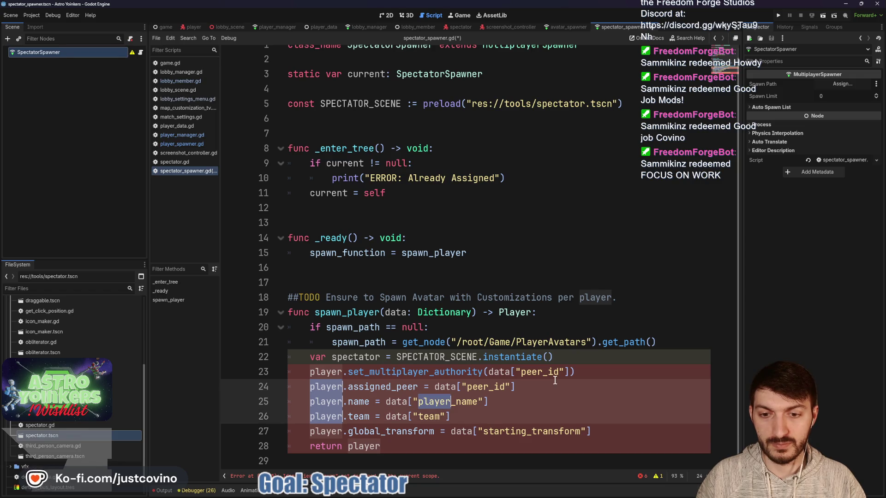
{"action": "key", "text": "ctrl+d"}
{"action": "type", "text": "spectator"}
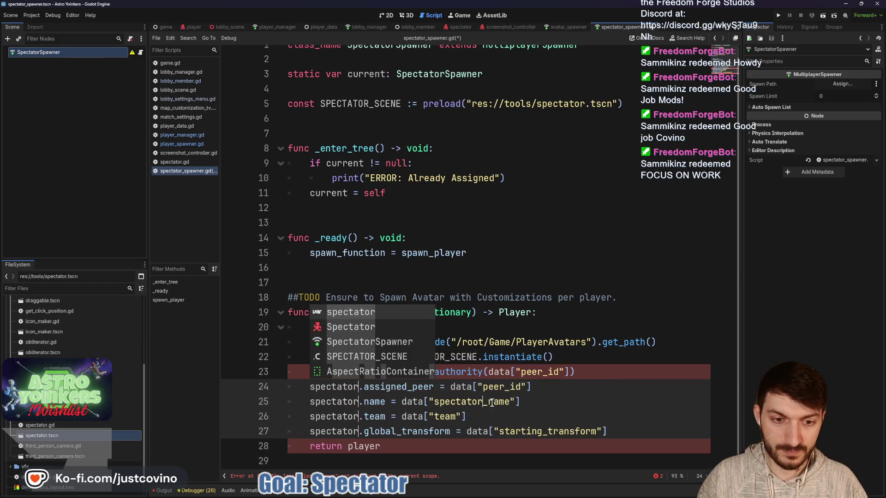
Restore the player_name key in the name line and set authority on spectator
{"action": "left_click_drag", "start_coordinate": [483, 402], "coordinate": [435, 401]}
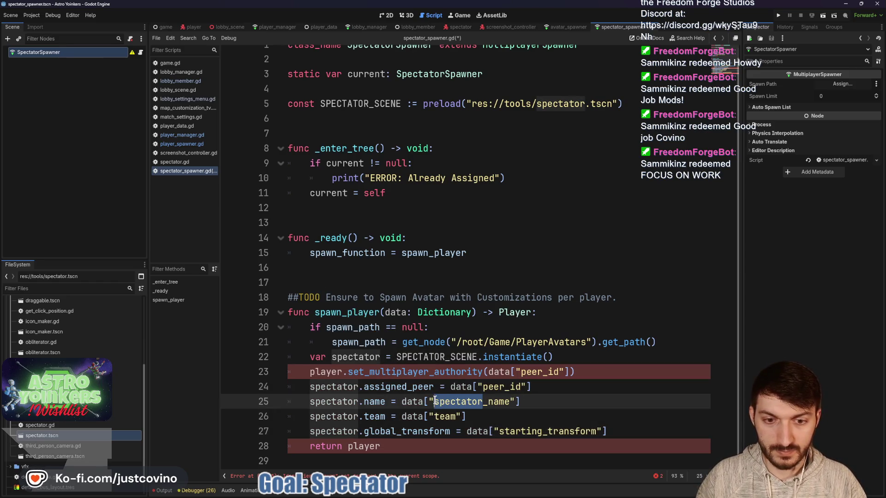
{"action": "type", "text": "player"}
{"action": "left_click", "coordinate": [515, 405]}
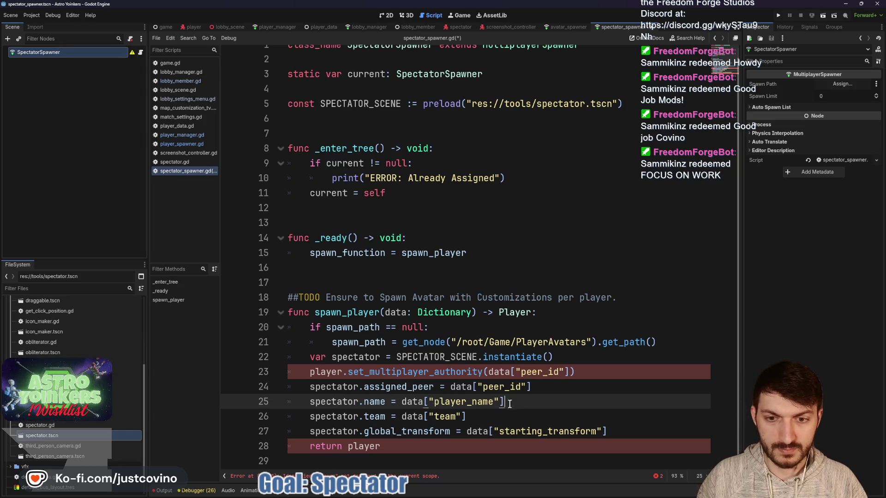
{"action": "double_click", "coordinate": [340, 374]}
{"action": "type", "text": "spectator"}
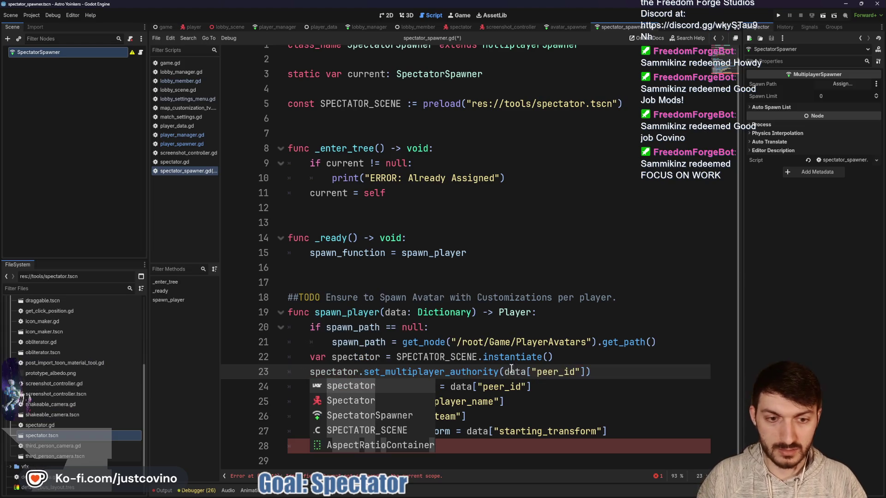
{"action": "left_click", "coordinate": [567, 365]}
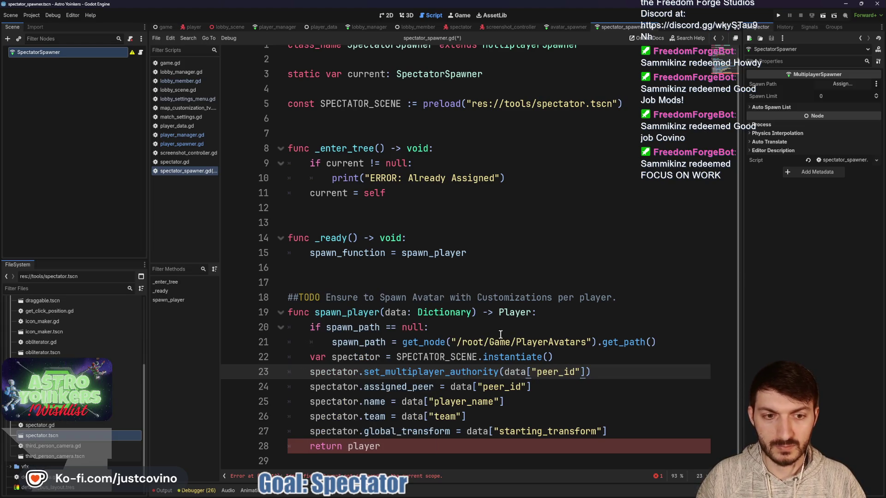
Change the spawn path from PlayerAvatars to /root/Game/Spectators and save
{"action": "left_click_drag", "start_coordinate": [472, 103], "coordinate": [612, 105]}
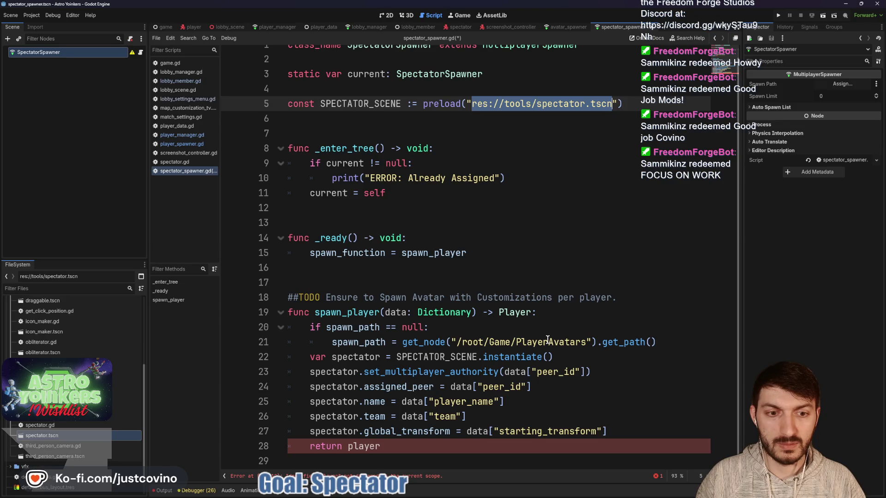
{"action": "left_click_drag", "start_coordinate": [585, 340], "coordinate": [516, 334]}
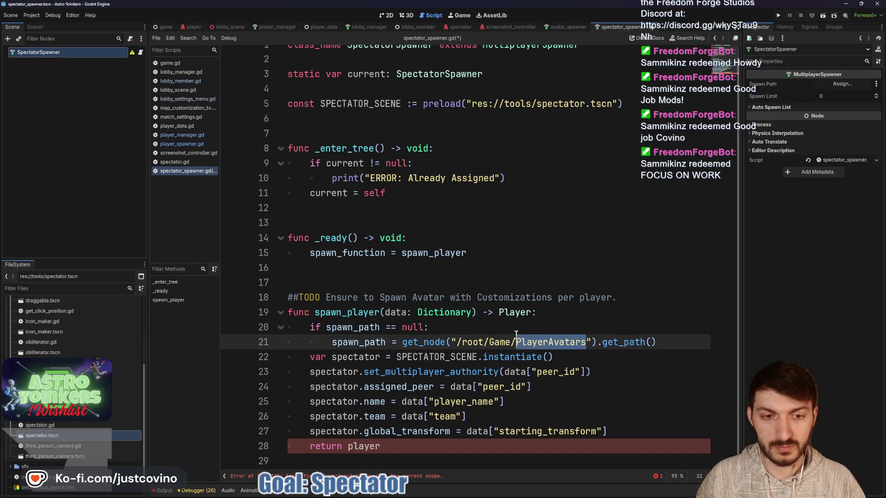
{"action": "type", "text": "Spectators"}
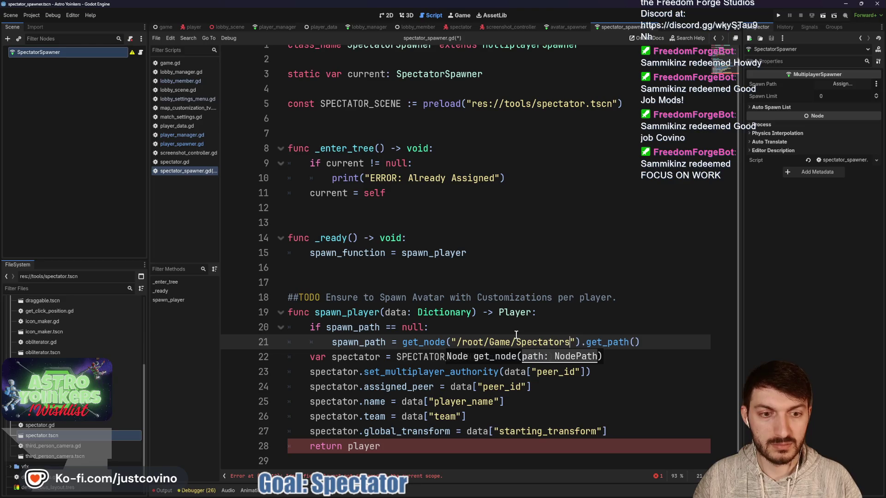
{"action": "key", "text": "ctrl+s"}
Return spectator instead of player from spawn_player and save
{"action": "left_click_drag", "start_coordinate": [383, 449], "coordinate": [347, 446]}
{"action": "type", "text": "spec"}
{"action": "key", "text": "Return"}
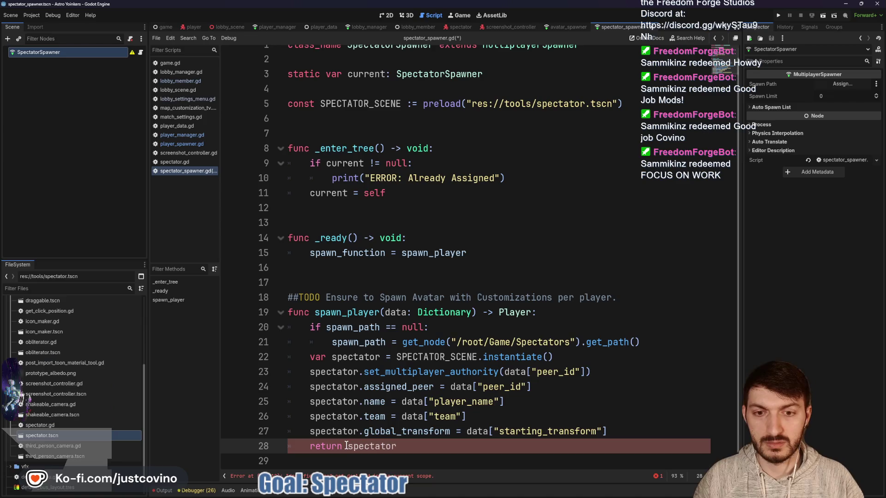
{"action": "left_click", "coordinate": [529, 402]}
{"action": "key", "text": "ctrl+s"}
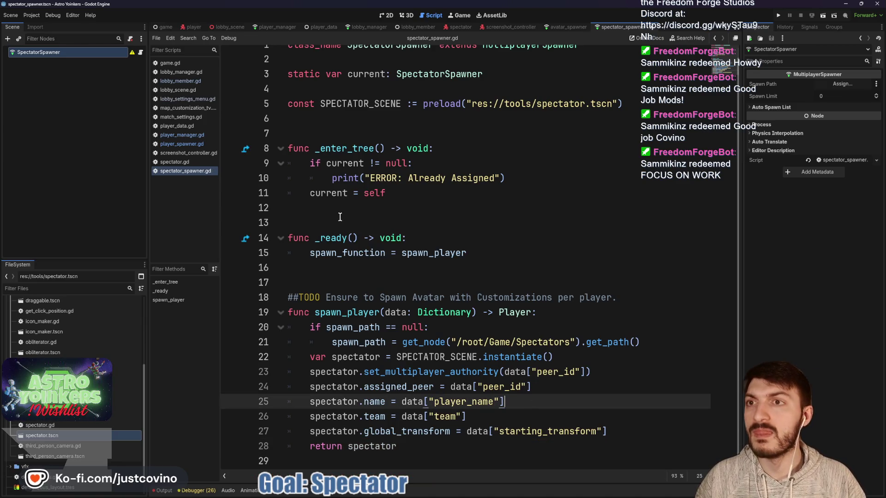
Delete the TODO comment, set the return type to Spectator, and save
{"action": "left_click_drag", "start_coordinate": [619, 298], "coordinate": [287, 295]}
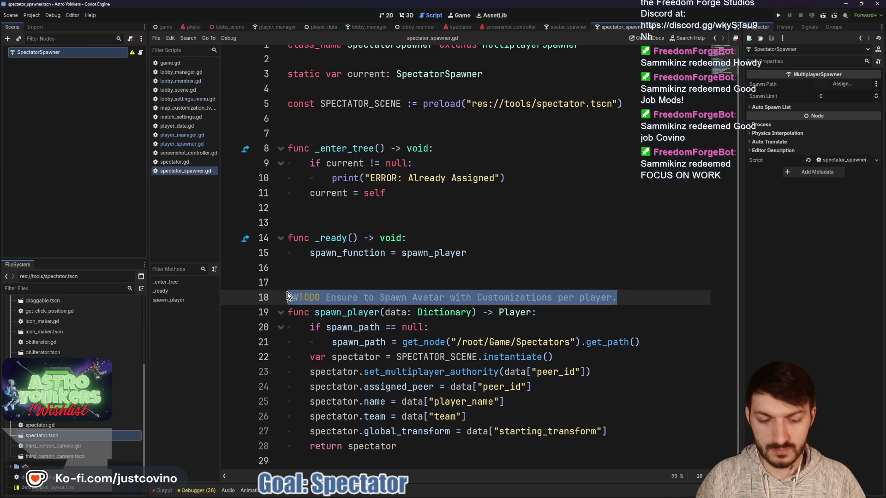
{"action": "key", "text": "BackSpace"}
{"action": "key", "text": "BackSpace"}
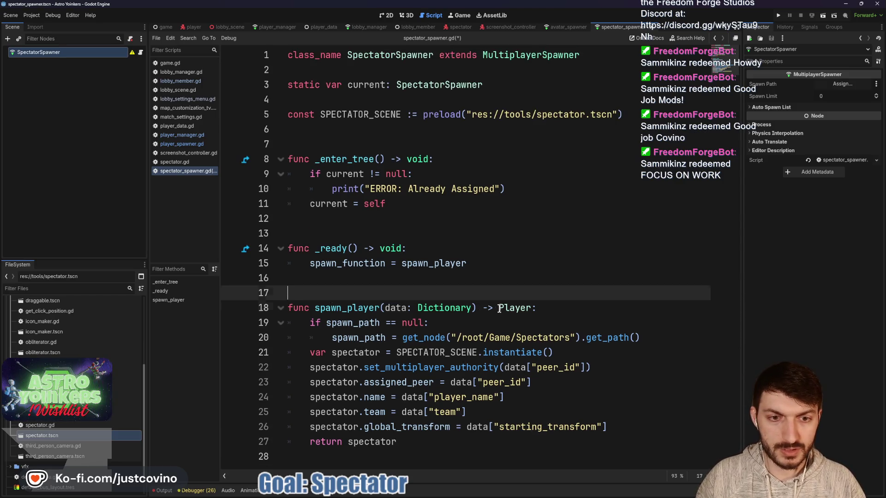
{"action": "double_click", "coordinate": [528, 307]}
{"action": "type", "text": "Spect"}
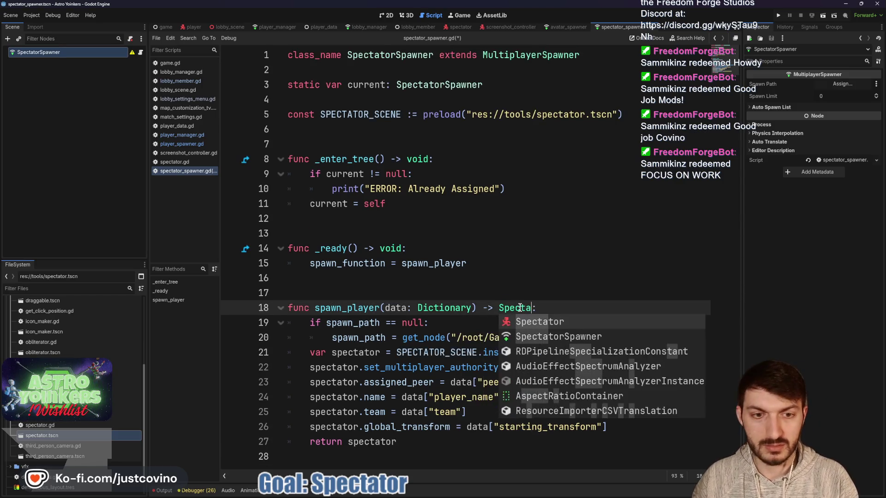
{"action": "key", "text": "Return"}
{"action": "key", "text": "ctrl+s"}
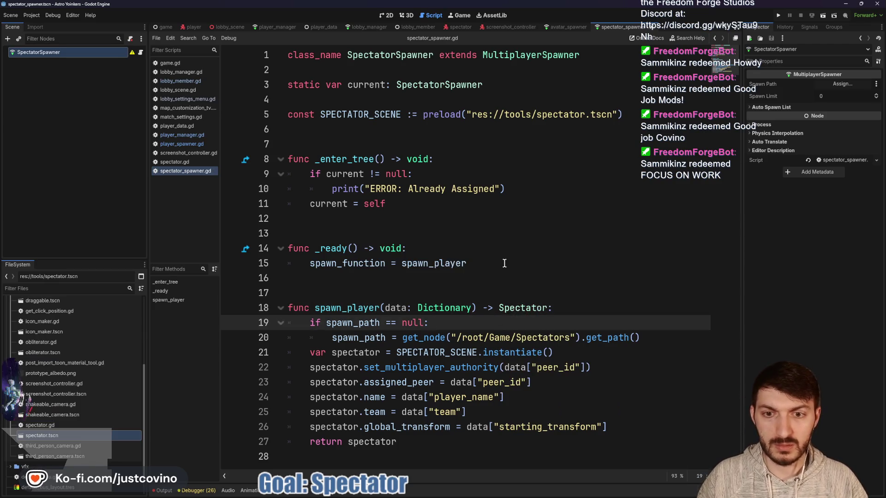
Rename spawn_player to spawn_spectator in the function and spawn_function assignment, then save
{"action": "left_click", "coordinate": [393, 296]}
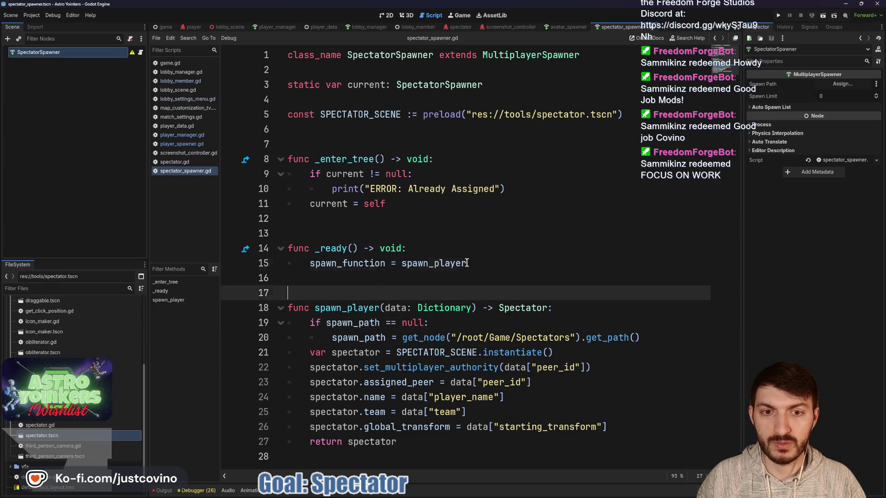
{"action": "left_click_drag", "start_coordinate": [467, 263], "coordinate": [433, 263]}
{"action": "type", "text": "spec"}
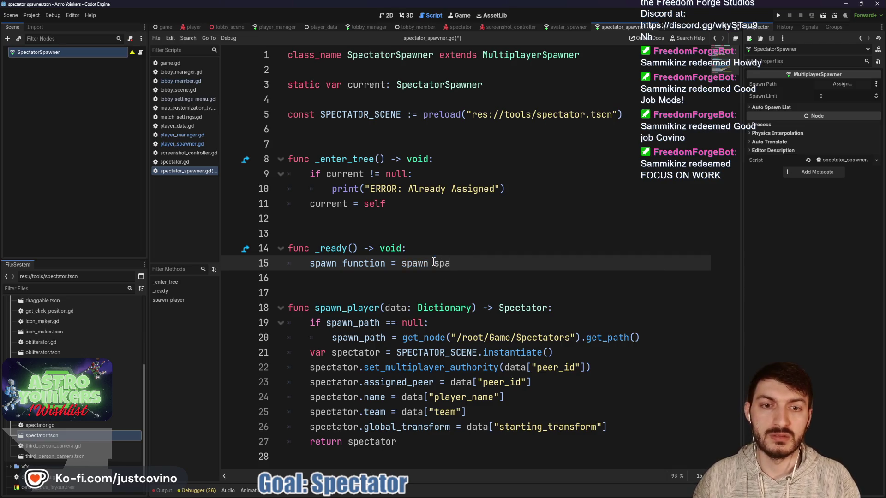
{"action": "type", "text": "tator"}
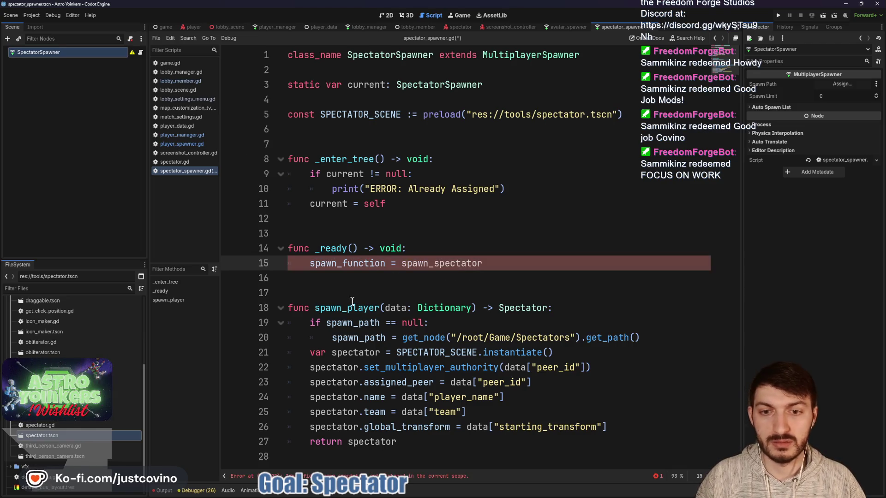
{"action": "left_click", "coordinate": [357, 307]}
{"action": "type", "text": "spectator"}
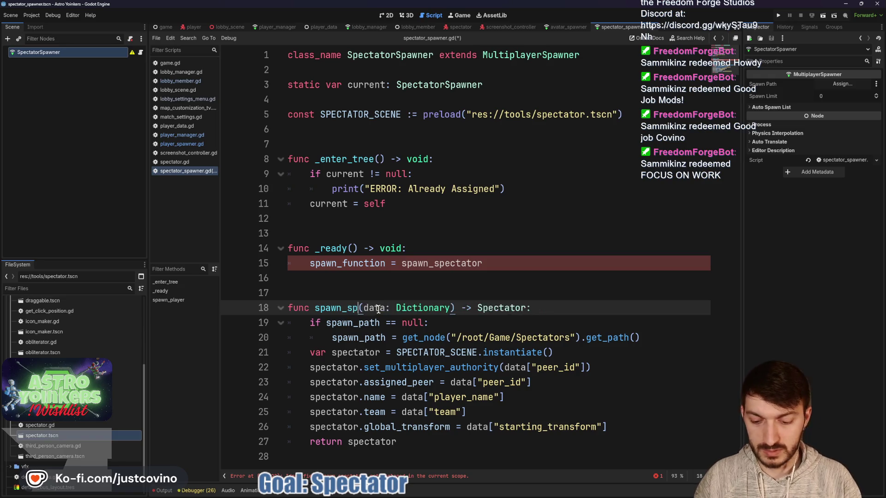
{"action": "left_click", "coordinate": [362, 292]}
{"action": "key", "text": "ctrl+s"}
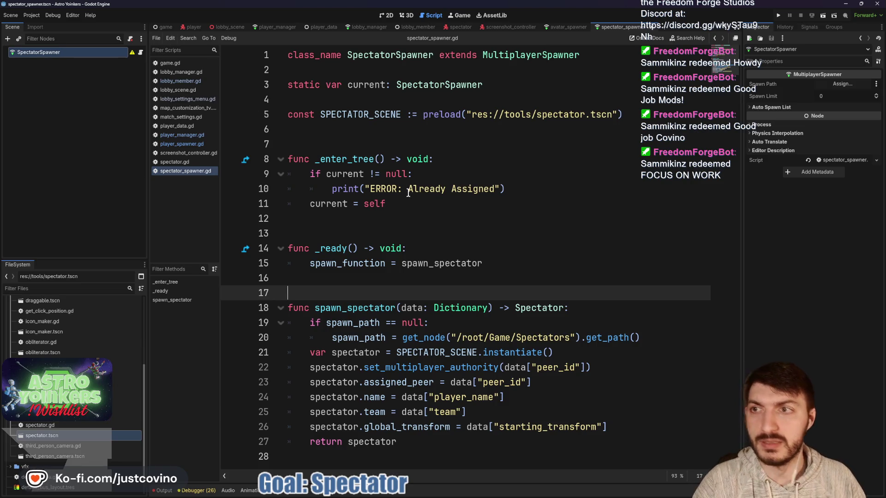
{"action": "left_click", "coordinate": [162, 26]}
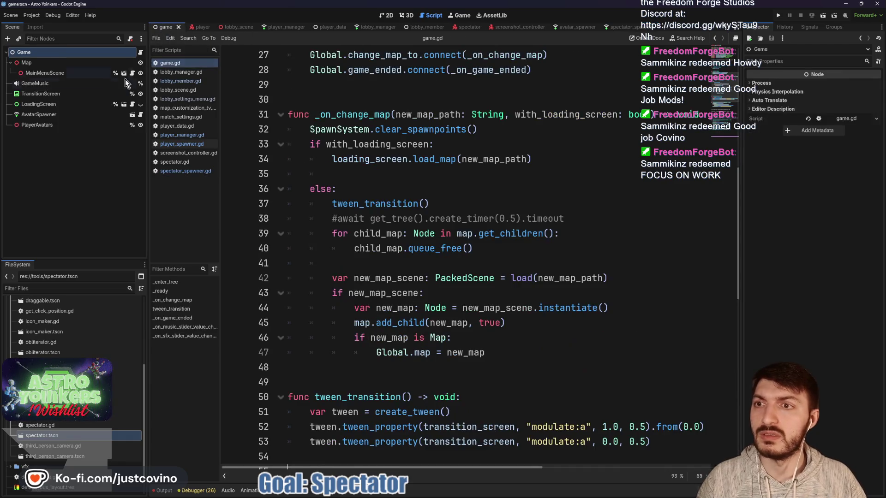
Instance the spectator spawner scene as a child of the Game root node
{"action": "left_click", "coordinate": [21, 116]}
{"action": "left_click", "coordinate": [30, 125]}
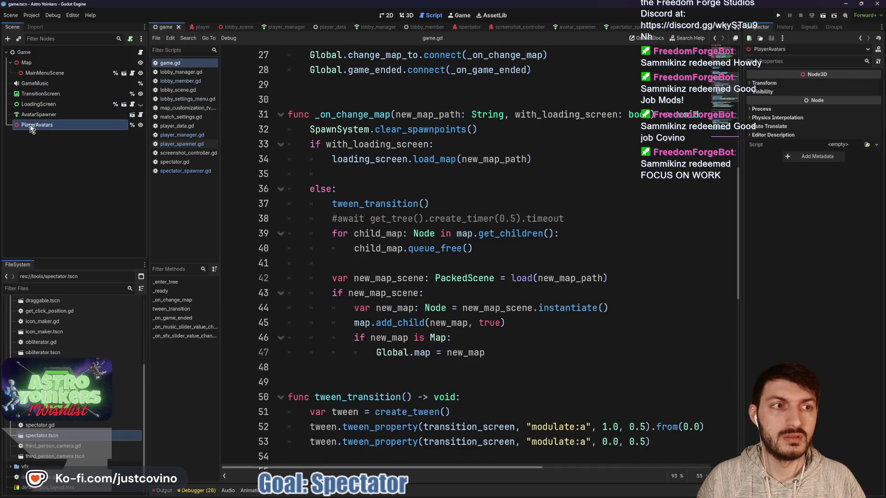
{"action": "left_click", "coordinate": [24, 52]}
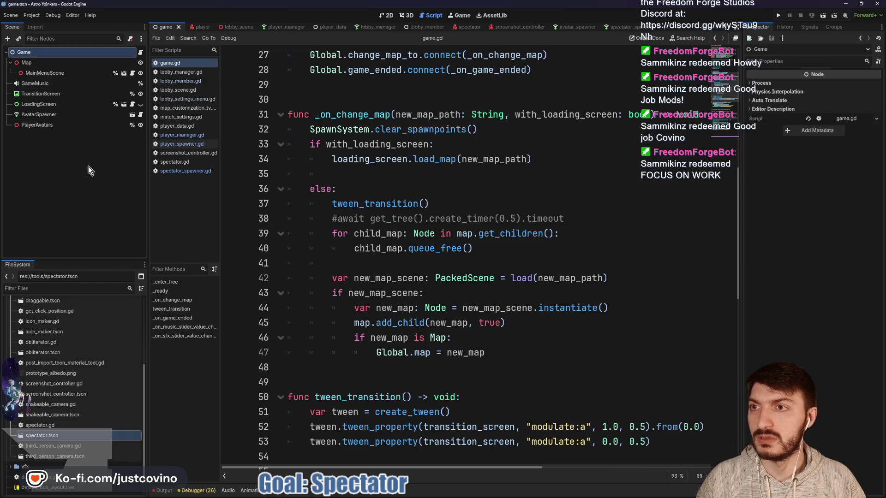
{"action": "key", "text": "ctrl+shift+a"}
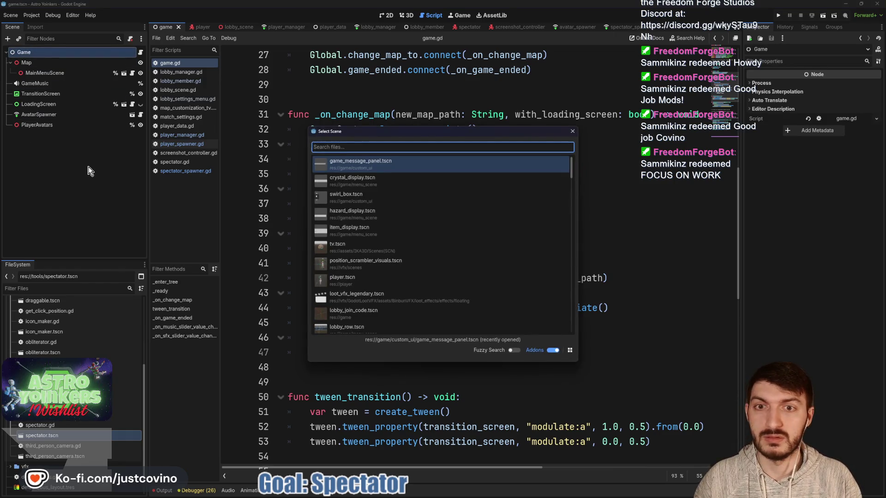
{"action": "type", "text": "spec"}
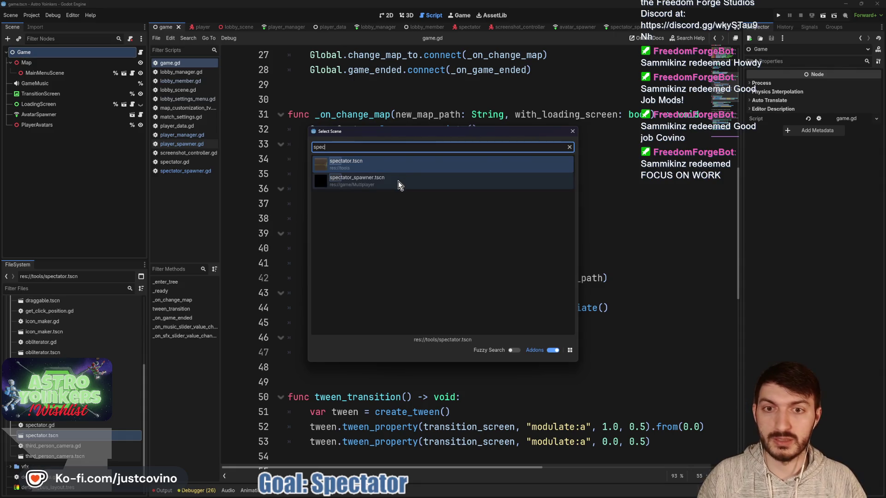
{"action": "double_click", "coordinate": [397, 182]}
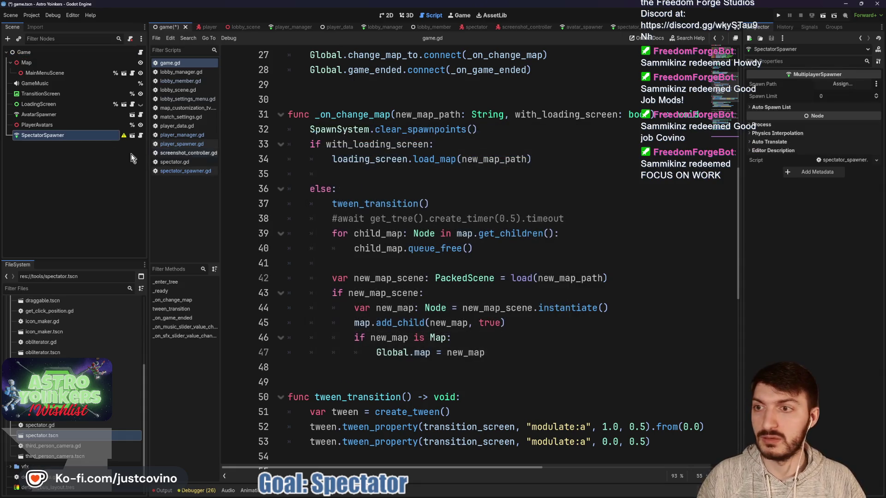
Add a Node3D child to Game named Spectators and make it accessible by unique name
{"action": "left_click", "coordinate": [48, 55]}
{"action": "key", "text": "ctrl+a"}
{"action": "type", "text": "node3d"}
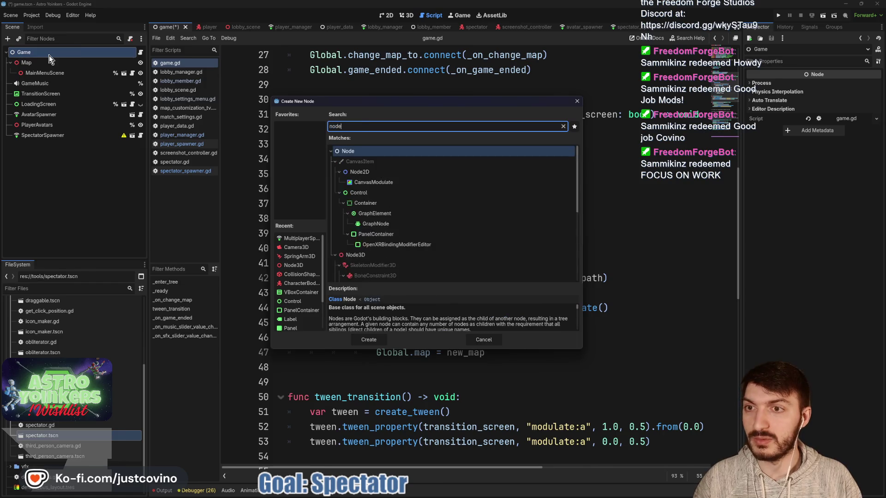
{"action": "key", "text": "Return"}
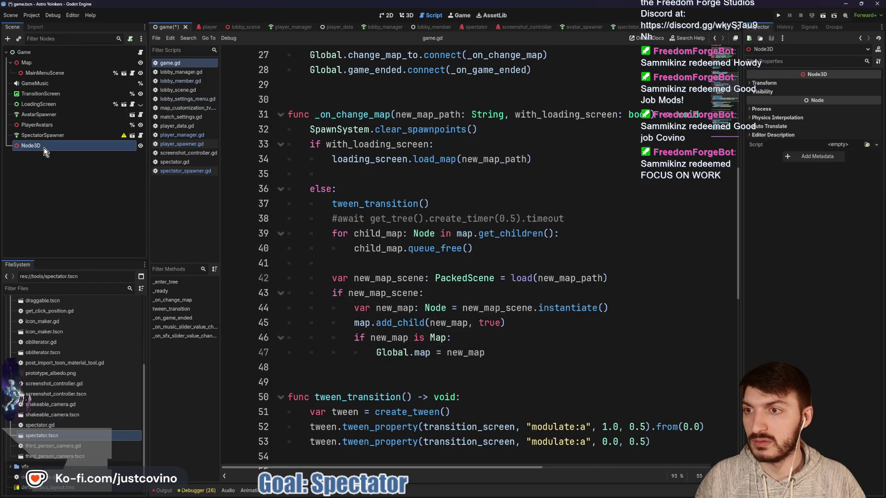
{"action": "double_click", "coordinate": [44, 147]}
{"action": "type", "text": "Spectators"}
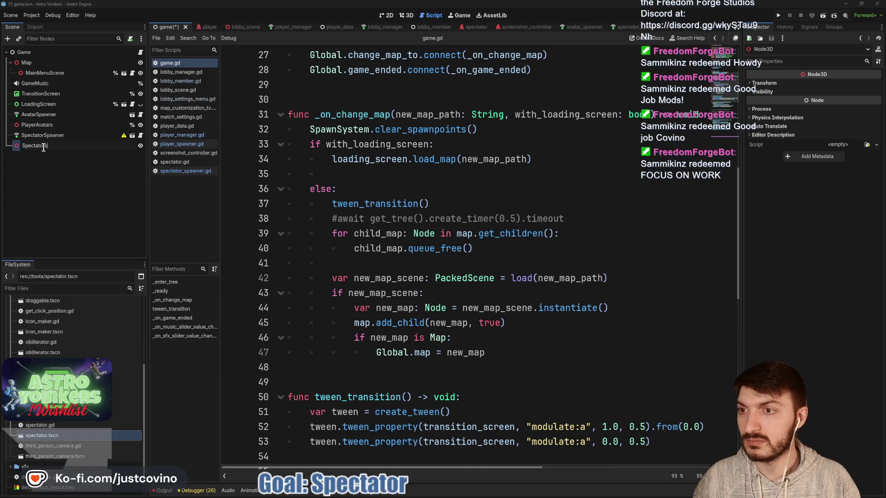
{"action": "key", "text": "Return"}
{"action": "right_click", "coordinate": [43, 147]}
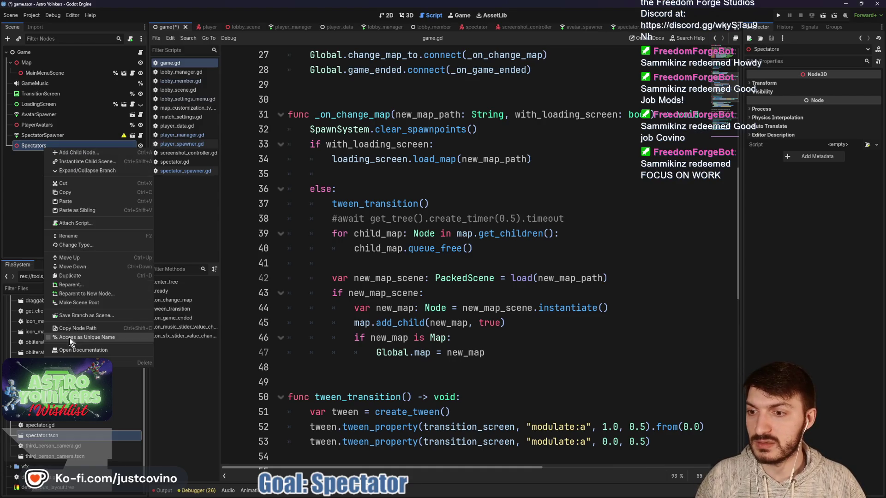
{"action": "left_click", "coordinate": [69, 338]}
Set SpectatorSpawner's spawn path to Spectators, save the game scene, and open its script
{"action": "left_click", "coordinate": [42, 135]}
{"action": "left_click", "coordinate": [842, 83]}
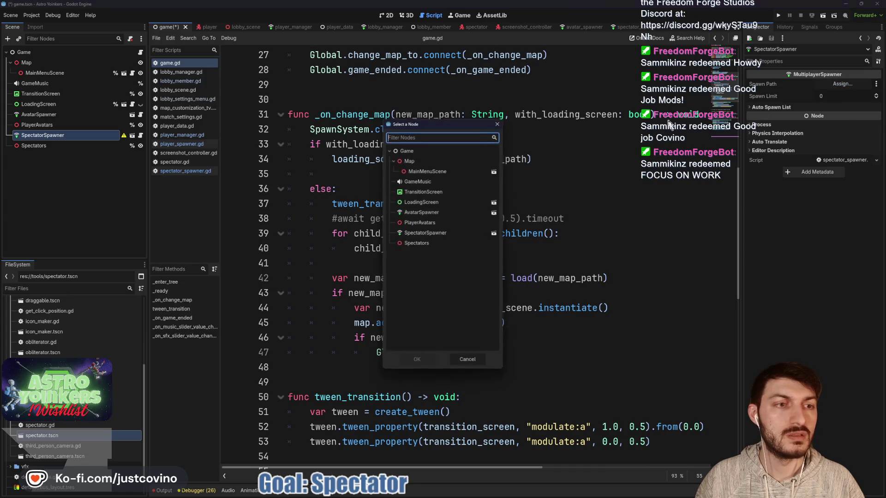
{"action": "left_click", "coordinate": [434, 243]}
{"action": "left_click", "coordinate": [417, 357]}
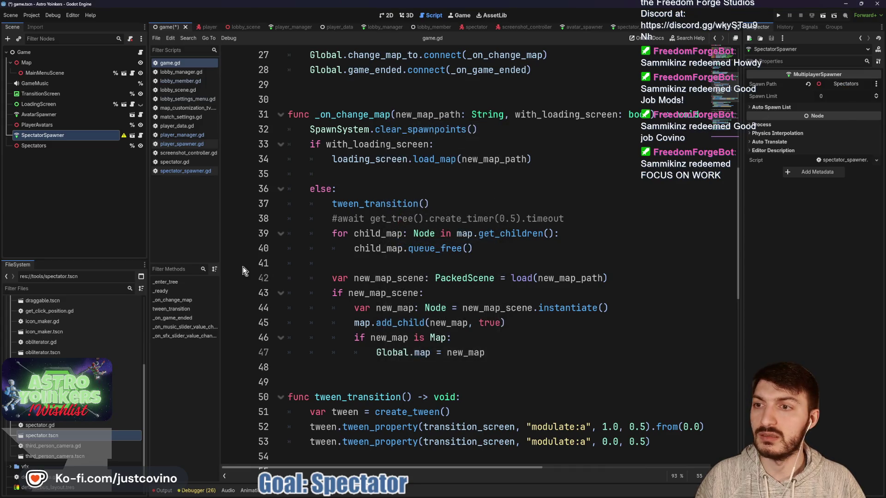
{"action": "left_click", "coordinate": [57, 181]}
{"action": "key", "text": "ctrl+s"}
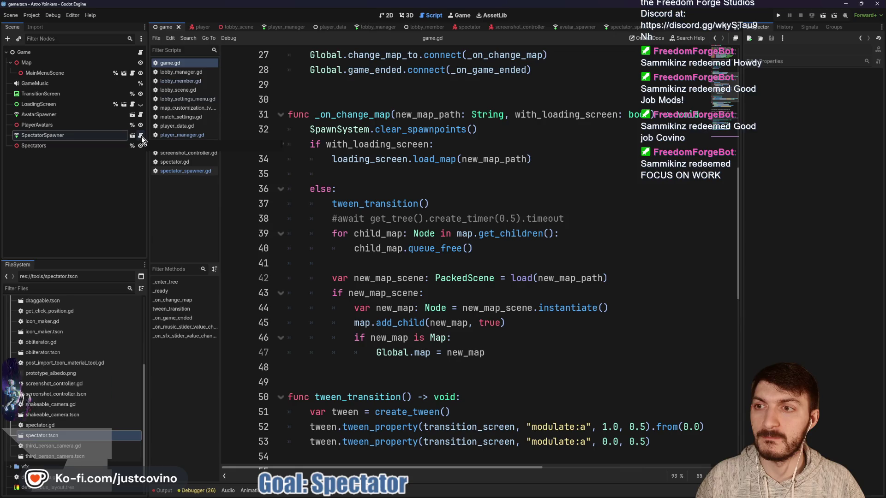
{"action": "left_click", "coordinate": [141, 137]}
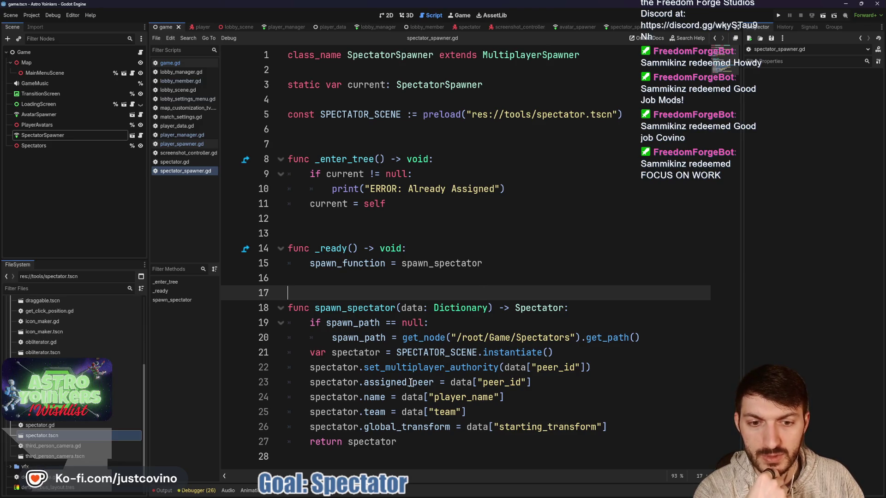
Review the spectator's team assignment line in the script and save it
{"action": "left_click", "coordinate": [470, 412]}
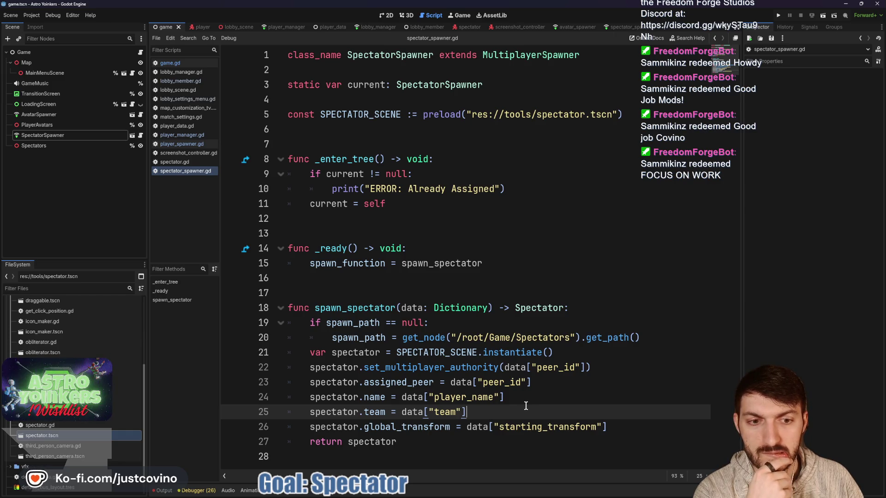
{"action": "left_click", "coordinate": [438, 294]}
{"action": "key", "text": "ctrl+s"}
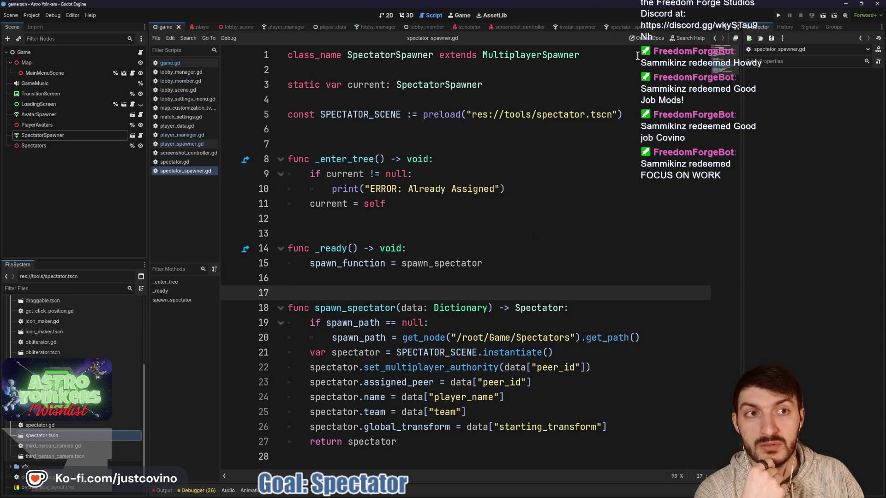
Look over spectator.gd in the spectator scene, then switch to player_manager.gd
{"action": "left_click", "coordinate": [467, 27]}
{"action": "scroll", "coordinate": [458, 214], "scroll_direction": "down", "scroll_amount": 6}
{"action": "scroll", "coordinate": [458, 215], "scroll_direction": "up", "scroll_amount": 6}
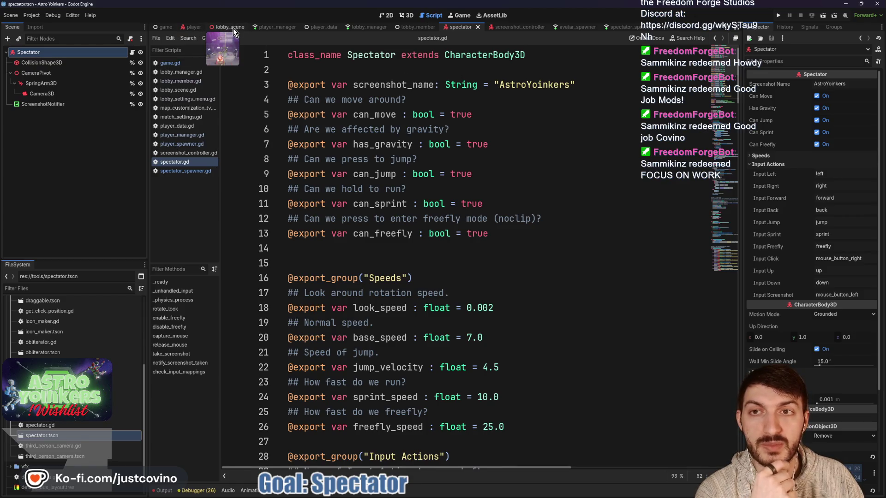
{"action": "mouse_move", "coordinate": [444, 148]}
{"action": "left_click", "coordinate": [272, 26]}
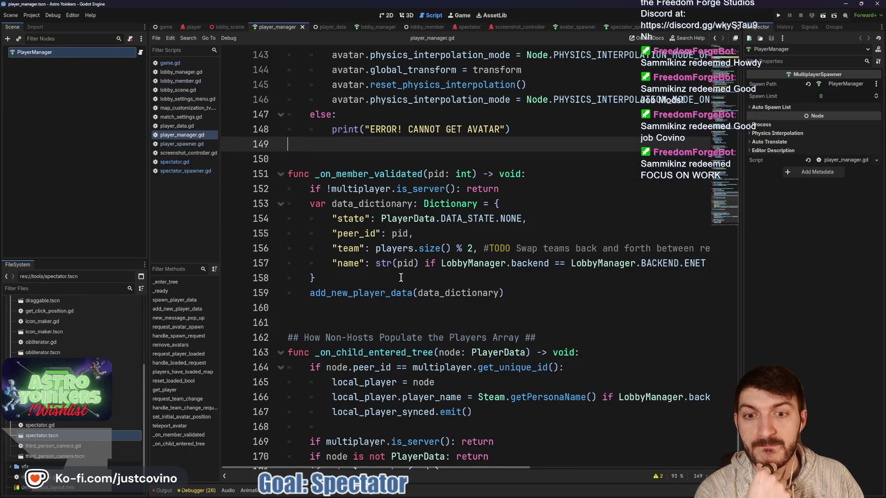
Highlight the add_new_player_data call and scroll up to spawn_player_data and _ready
{"action": "double_click", "coordinate": [365, 297]}
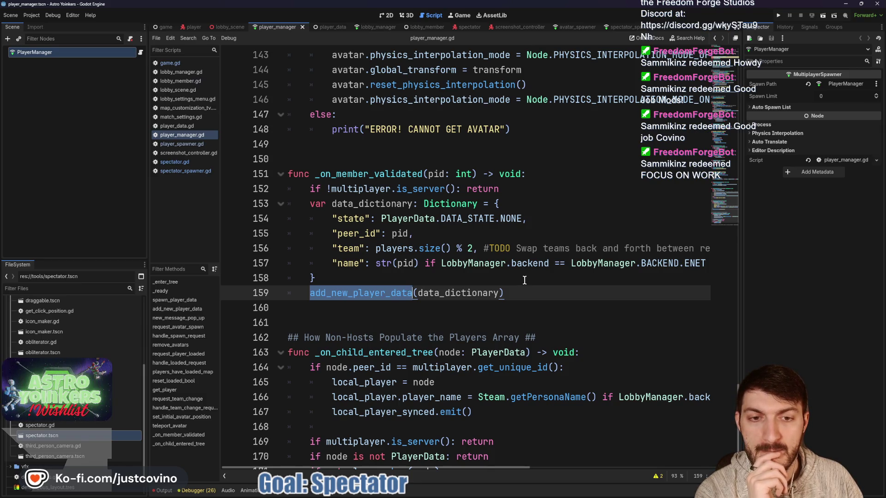
{"action": "scroll", "coordinate": [523, 279], "scroll_direction": "right", "scroll_amount": 5}
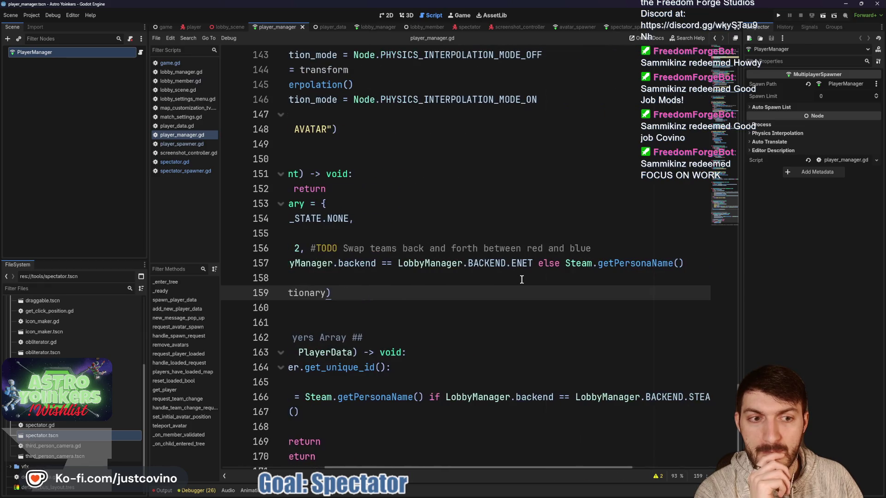
{"action": "scroll", "coordinate": [522, 280], "scroll_direction": "left", "scroll_amount": 5}
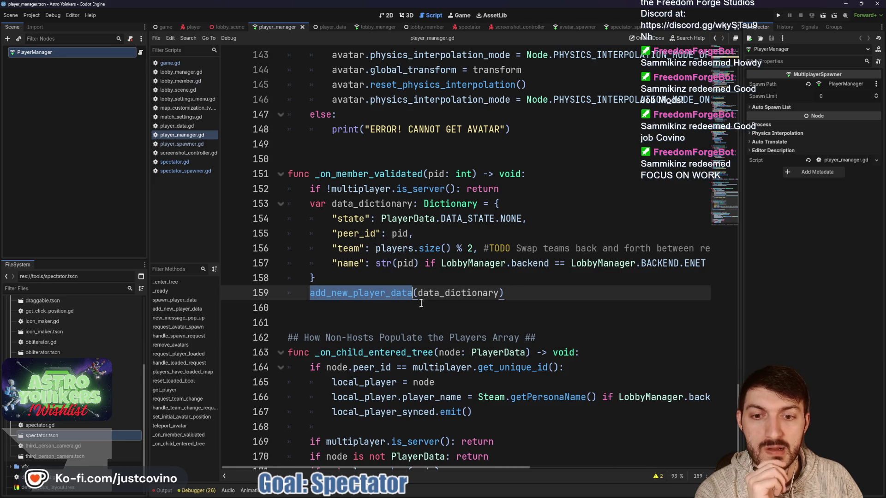
{"action": "left_click", "coordinate": [326, 319]}
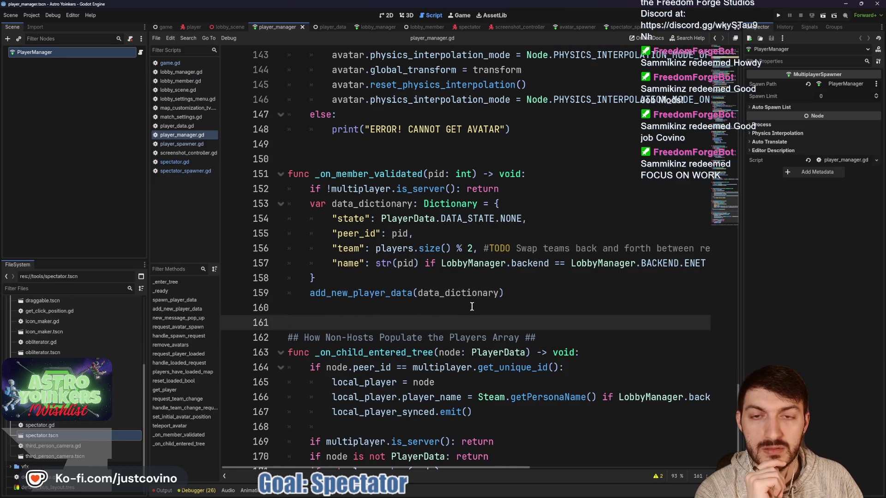
{"action": "scroll", "coordinate": [473, 305], "scroll_direction": "up", "scroll_amount": 5}
{"action": "scroll", "coordinate": [473, 305], "scroll_direction": "down", "scroll_amount": 4}
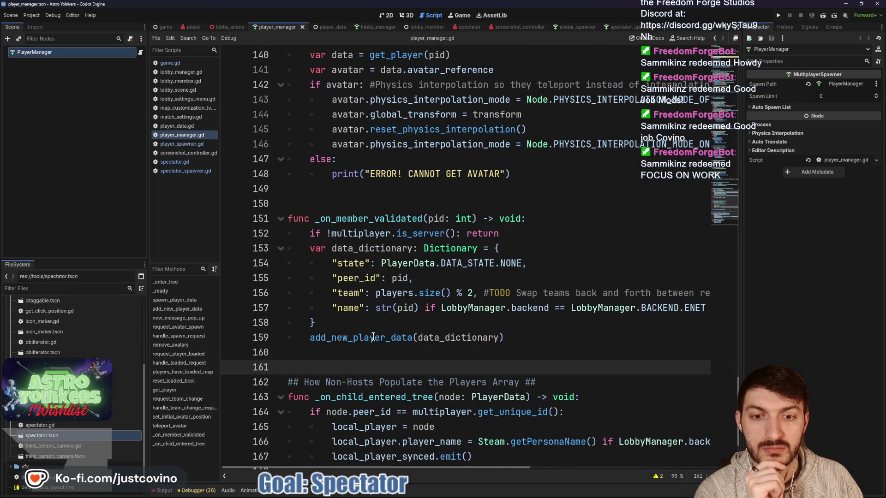
{"action": "double_click", "coordinate": [373, 337]}
{"action": "scroll", "coordinate": [465, 315], "scroll_direction": "up", "scroll_amount": 2}
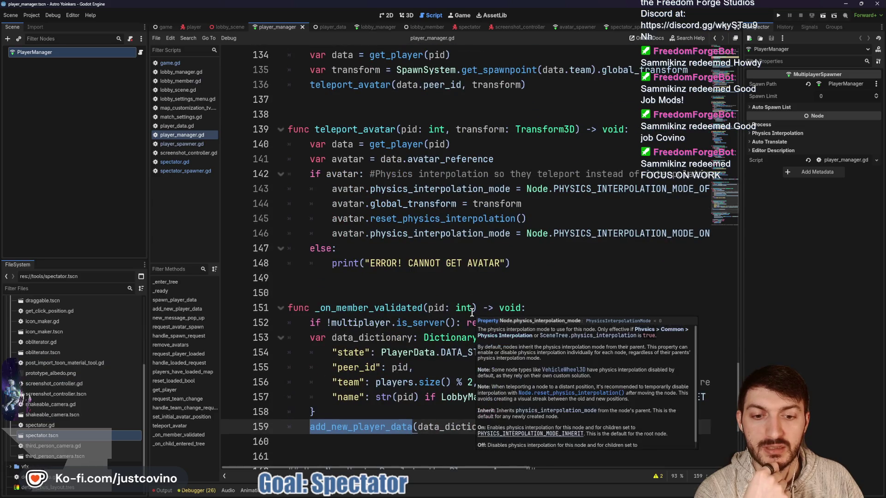
{"action": "scroll", "coordinate": [465, 313], "scroll_direction": "up", "scroll_amount": 11}
{"action": "scroll", "coordinate": [460, 312], "scroll_direction": "up", "scroll_amount": 17}
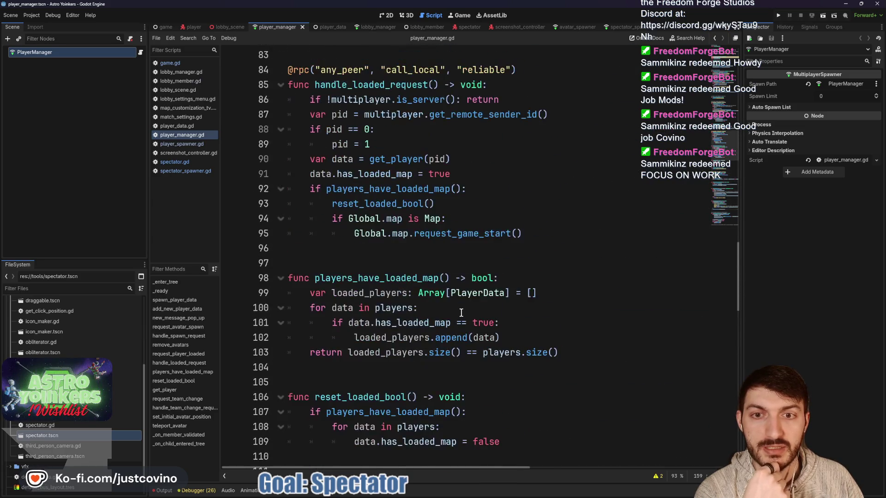
{"action": "scroll", "coordinate": [460, 313], "scroll_direction": "up", "scroll_amount": 10}
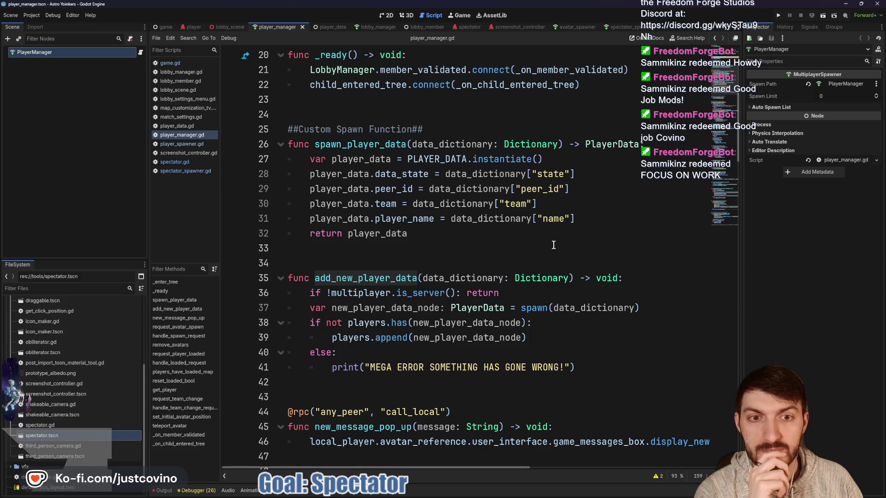
{"action": "scroll", "coordinate": [535, 248], "scroll_direction": "up", "scroll_amount": 1}
{"action": "scroll", "coordinate": [535, 248], "scroll_direction": "up", "scroll_amount": 3}
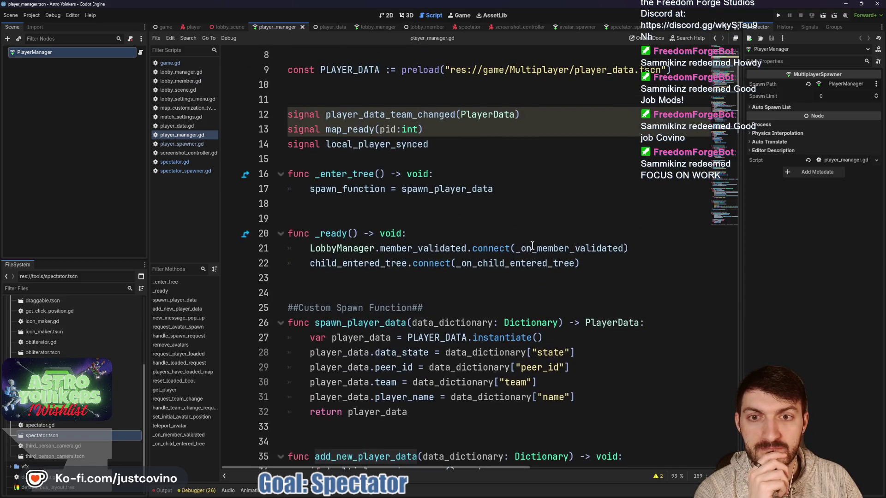
{"action": "left_click", "coordinate": [329, 29]}
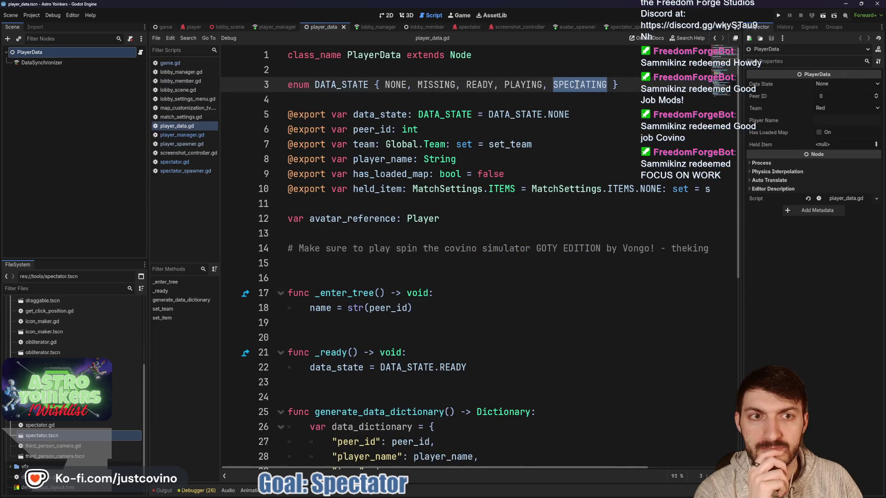
{"action": "scroll", "coordinate": [508, 241], "scroll_direction": "down", "scroll_amount": 2}
{"action": "scroll", "coordinate": [508, 242], "scroll_direction": "down", "scroll_amount": 4}
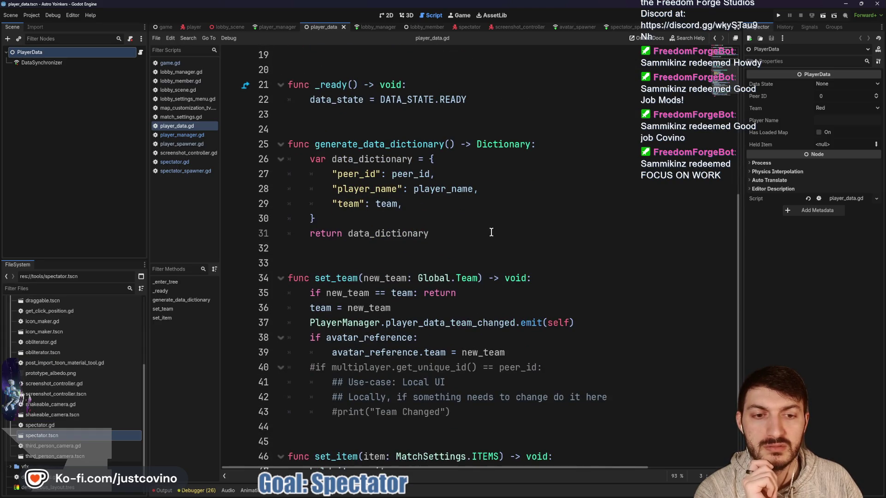
{"action": "scroll", "coordinate": [491, 233], "scroll_direction": "down", "scroll_amount": 1}
{"action": "scroll", "coordinate": [492, 232], "scroll_direction": "down", "scroll_amount": 1}
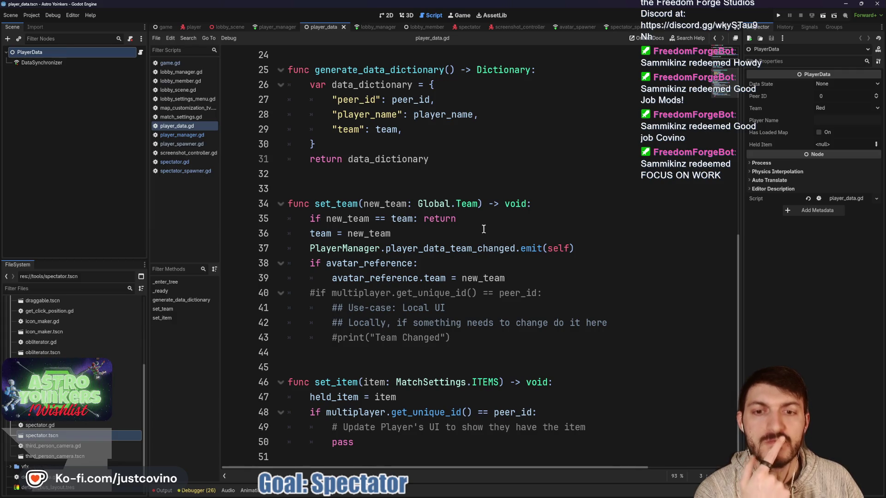
{"action": "scroll", "coordinate": [483, 229], "scroll_direction": "up", "scroll_amount": 6}
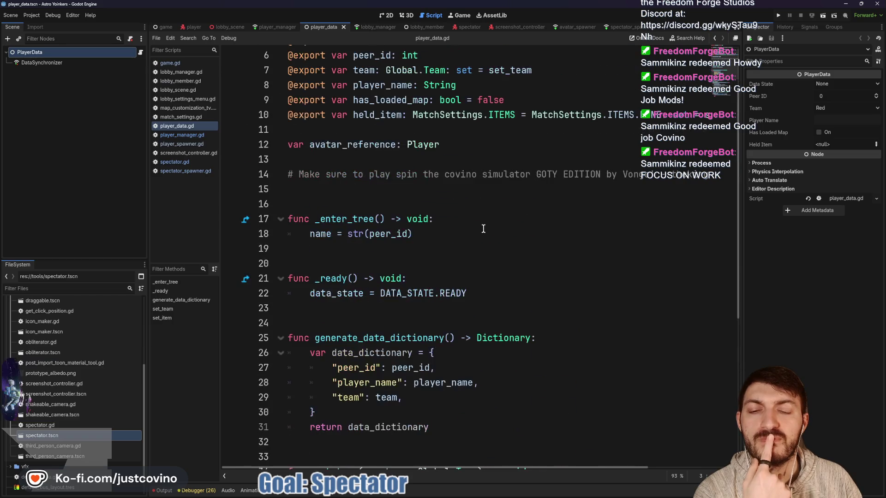
{"action": "scroll", "coordinate": [483, 229], "scroll_direction": "up", "scroll_amount": 2}
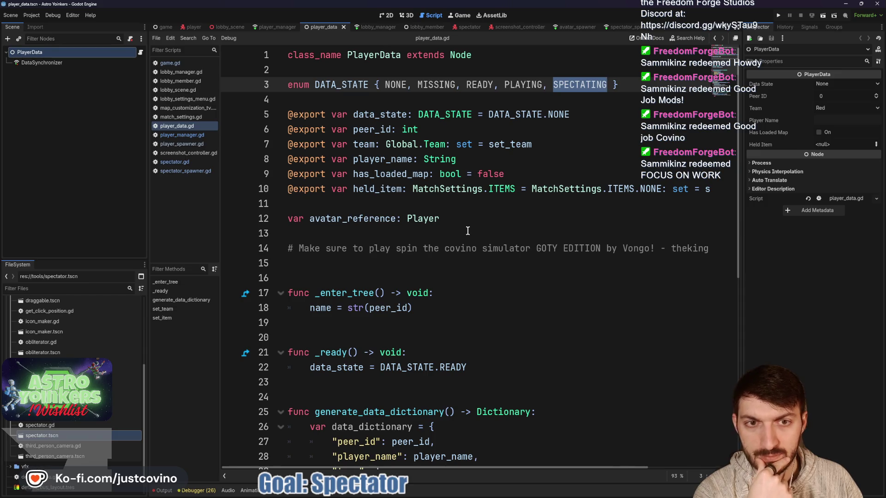
{"action": "scroll", "coordinate": [468, 231], "scroll_direction": "down", "scroll_amount": 1}
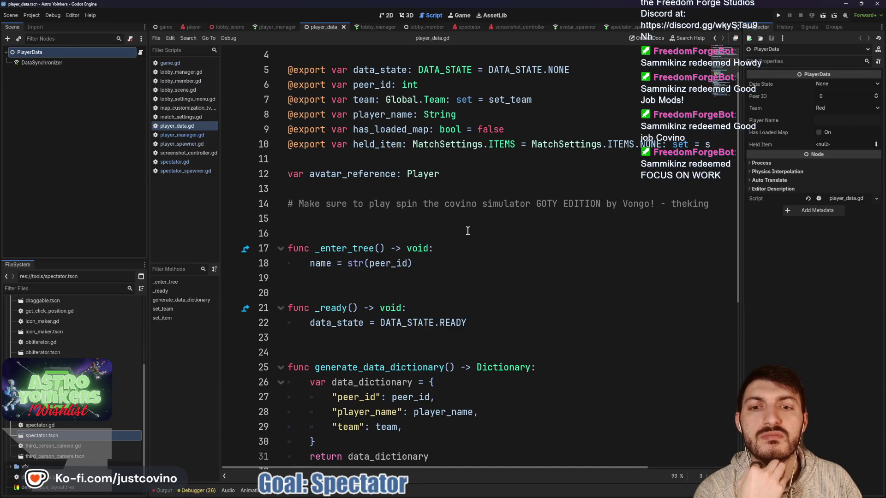
{"action": "scroll", "coordinate": [467, 231], "scroll_direction": "down", "scroll_amount": 3}
{"action": "scroll", "coordinate": [467, 231], "scroll_direction": "down", "scroll_amount": 2}
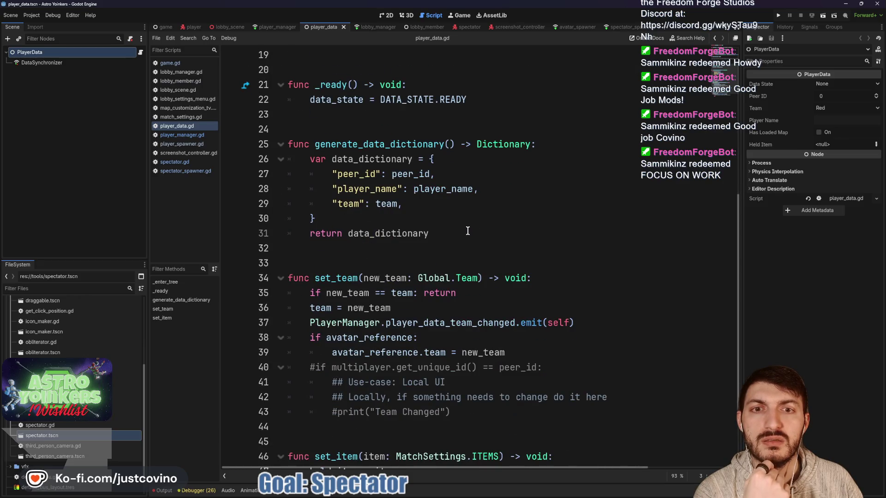
{"action": "scroll", "coordinate": [467, 231], "scroll_direction": "down", "scroll_amount": 2}
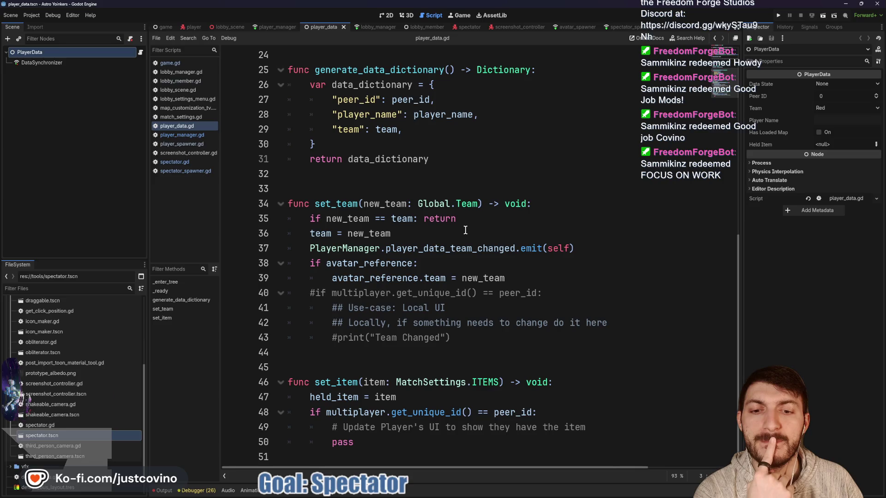
{"action": "scroll", "coordinate": [461, 230], "scroll_direction": "up", "scroll_amount": 5}
{"action": "scroll", "coordinate": [460, 228], "scroll_direction": "up", "scroll_amount": 3}
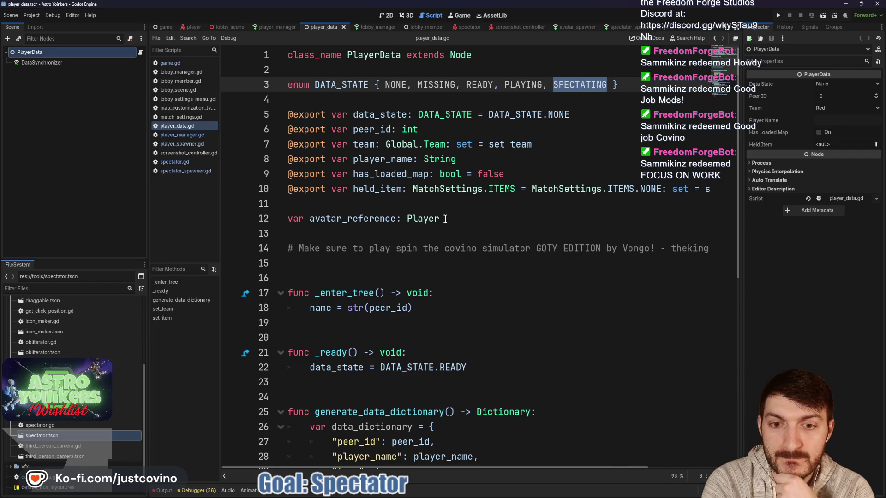
{"action": "left_click", "coordinate": [271, 26]}
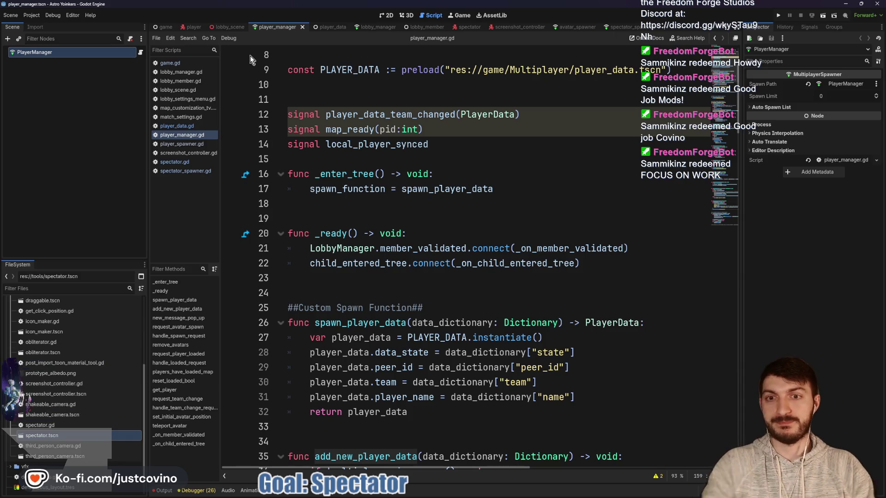
{"action": "left_click", "coordinate": [365, 214]}
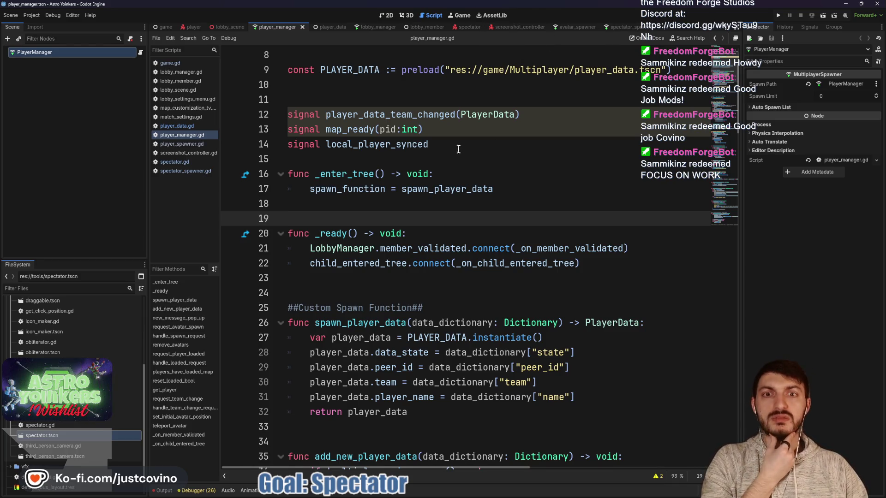
{"action": "scroll", "coordinate": [413, 109], "scroll_direction": "down", "scroll_amount": 2}
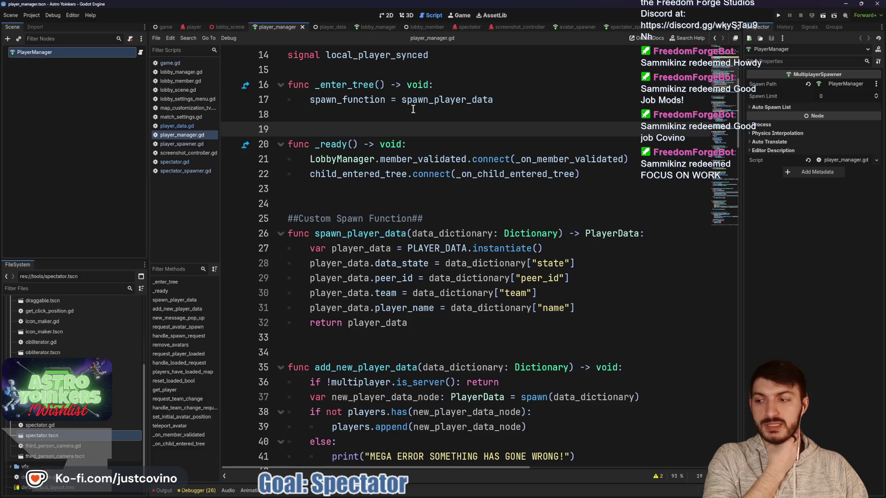
{"action": "scroll", "coordinate": [413, 111], "scroll_direction": "down", "scroll_amount": 2}
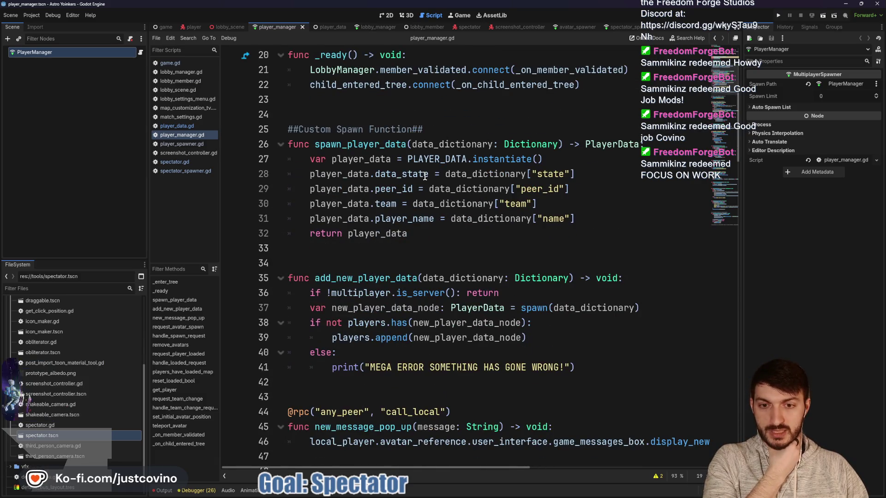
{"action": "left_click", "coordinate": [490, 489]}
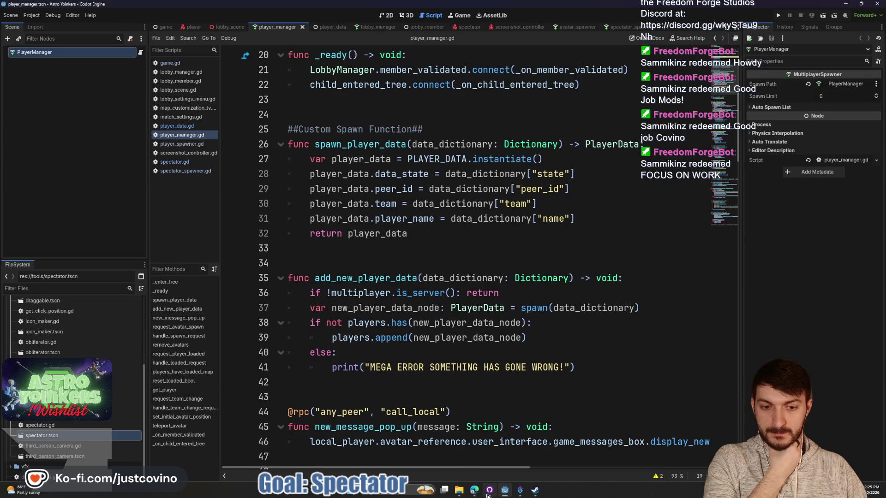
Commit the seven changed files as 'Spectator Class added', push to origin, and return to Godot
{"action": "left_click", "coordinate": [264, 353]}
{"action": "type", "text": "Spectator Class added"}
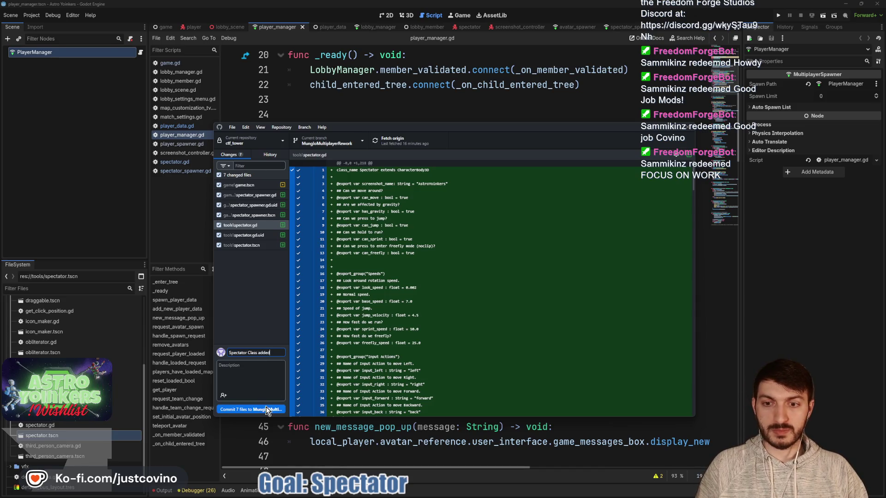
{"action": "left_click", "coordinate": [267, 409]}
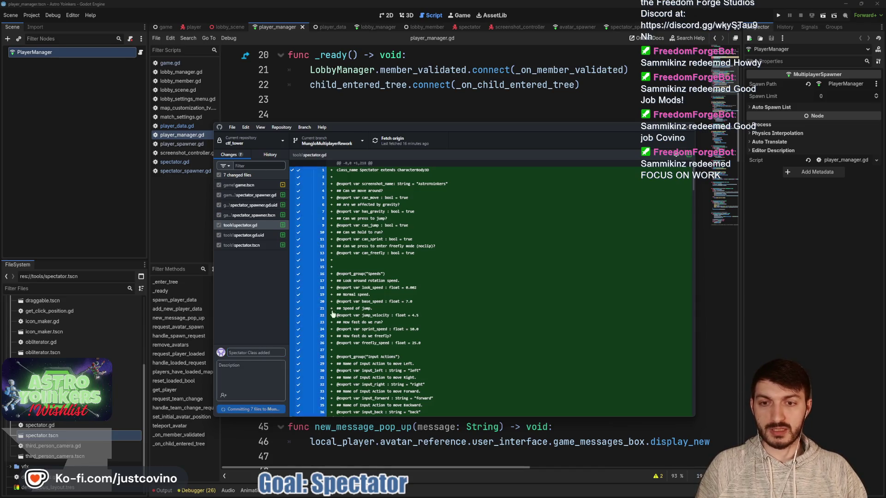
{"action": "left_click", "coordinate": [573, 222]}
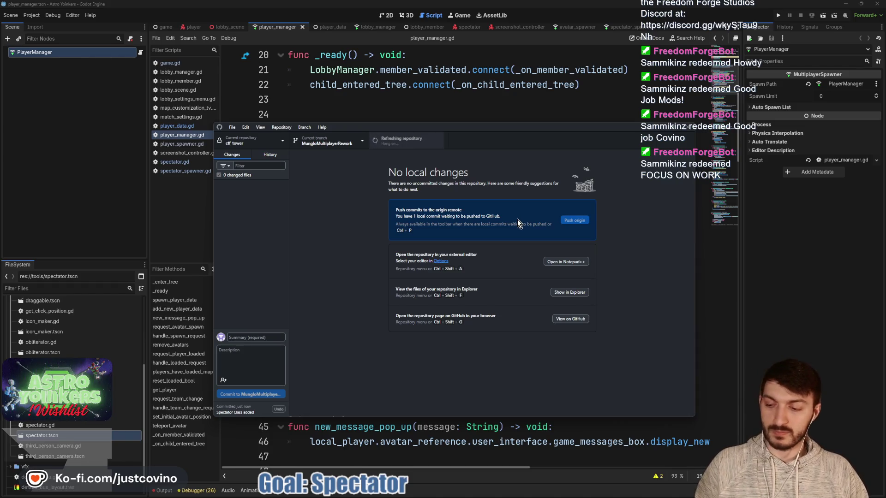
{"action": "left_click", "coordinate": [440, 110]}
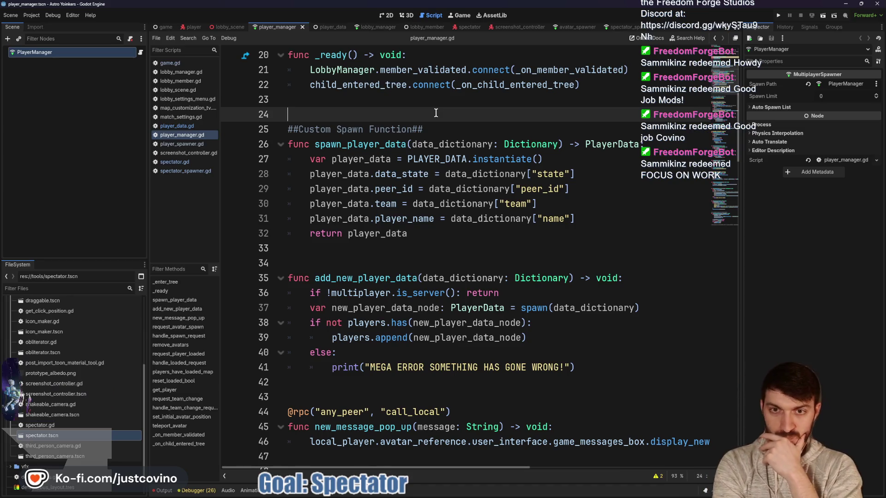
{"action": "double_click", "coordinate": [425, 144]}
{"action": "scroll", "coordinate": [394, 225], "scroll_direction": "down", "scroll_amount": 1}
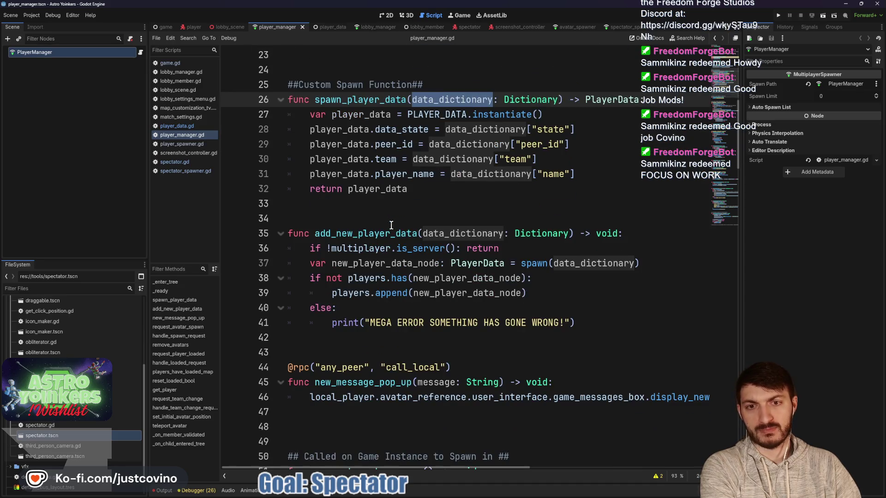
{"action": "double_click", "coordinate": [379, 236]}
{"action": "scroll", "coordinate": [390, 231], "scroll_direction": "up", "scroll_amount": 6}
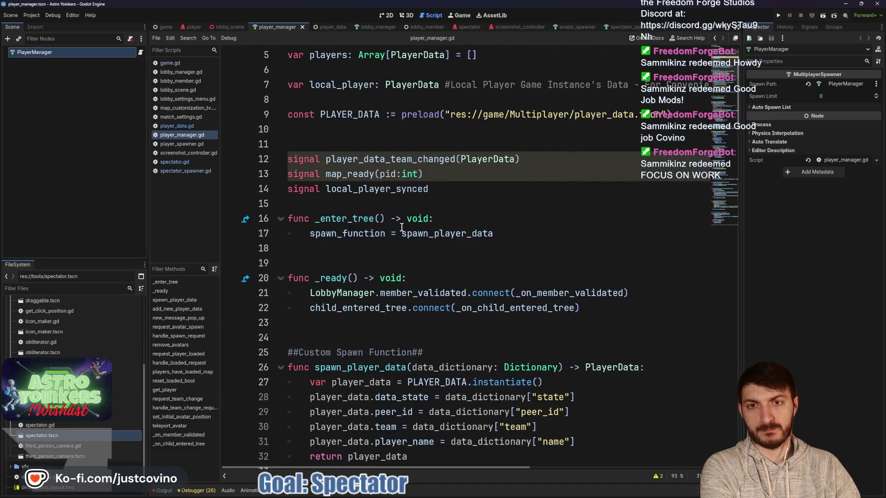
{"action": "scroll", "coordinate": [402, 227], "scroll_direction": "down", "scroll_amount": 2}
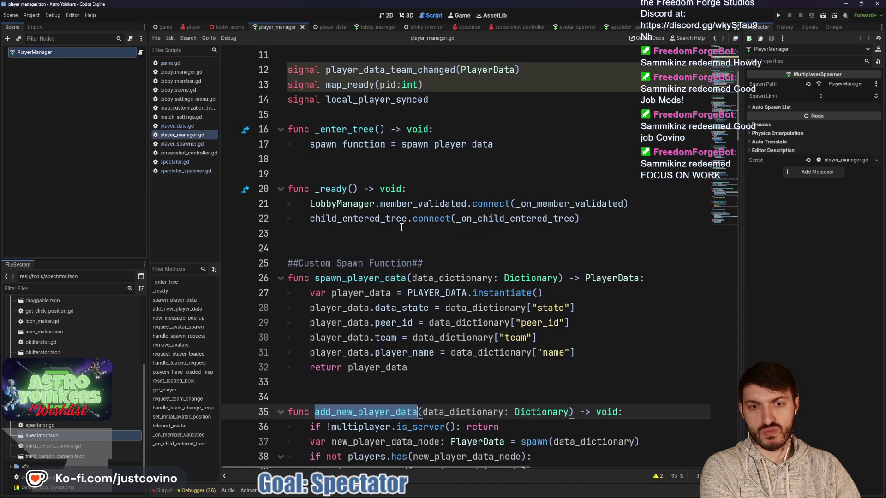
{"action": "scroll", "coordinate": [578, 206], "scroll_direction": "down", "scroll_amount": 3}
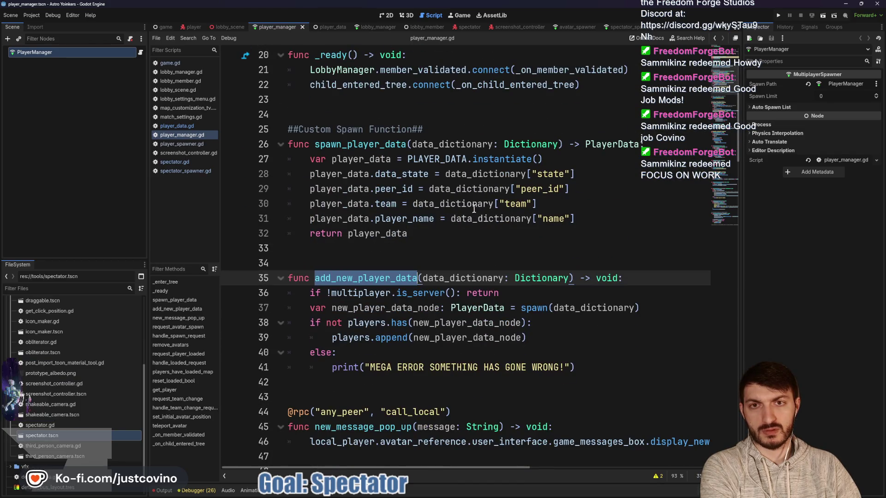
{"action": "double_click", "coordinate": [576, 69]}
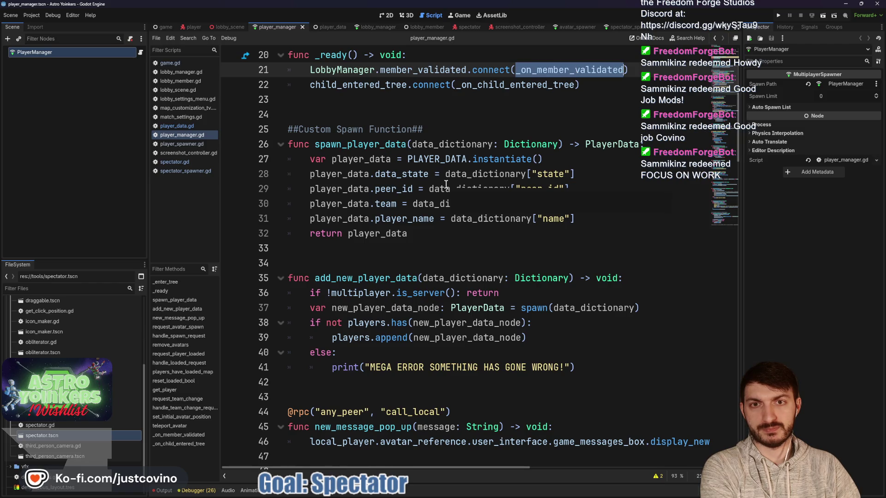
{"action": "scroll", "coordinate": [429, 194], "scroll_direction": "down", "scroll_amount": 7}
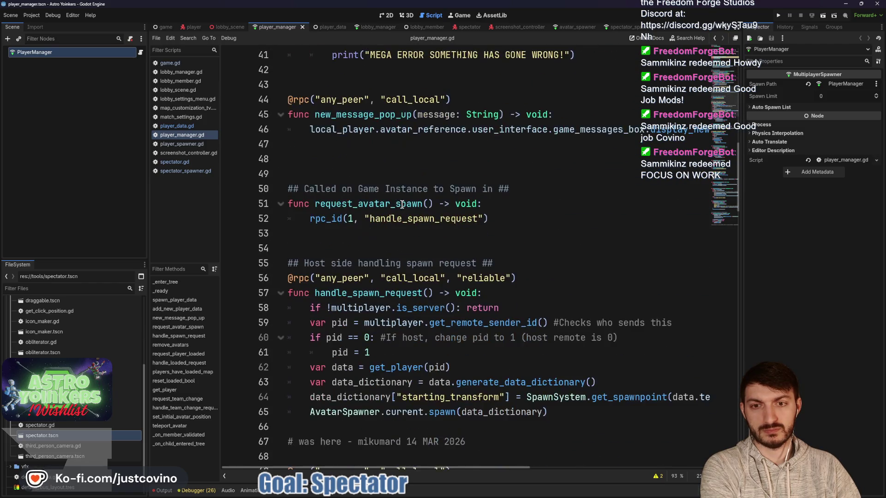
{"action": "scroll", "coordinate": [402, 204], "scroll_direction": "down", "scroll_amount": 19}
{"action": "scroll", "coordinate": [402, 204], "scroll_direction": "down", "scroll_amount": 15}
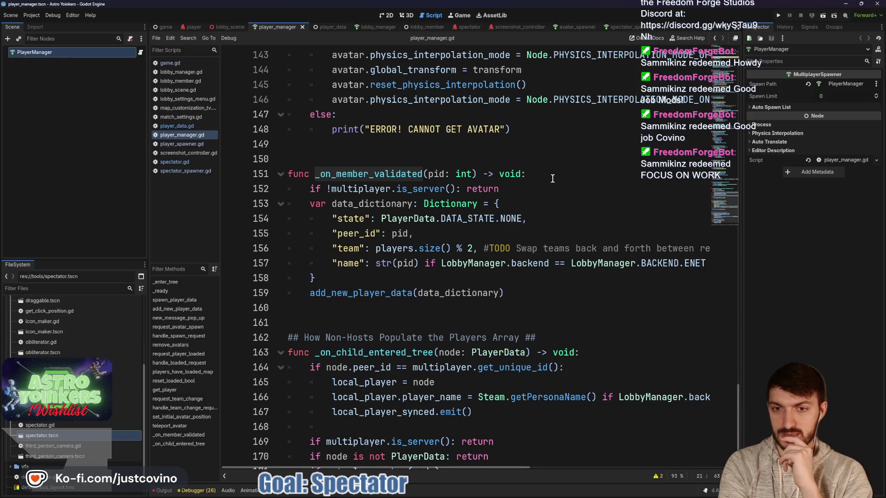
{"action": "double_click", "coordinate": [383, 293]}
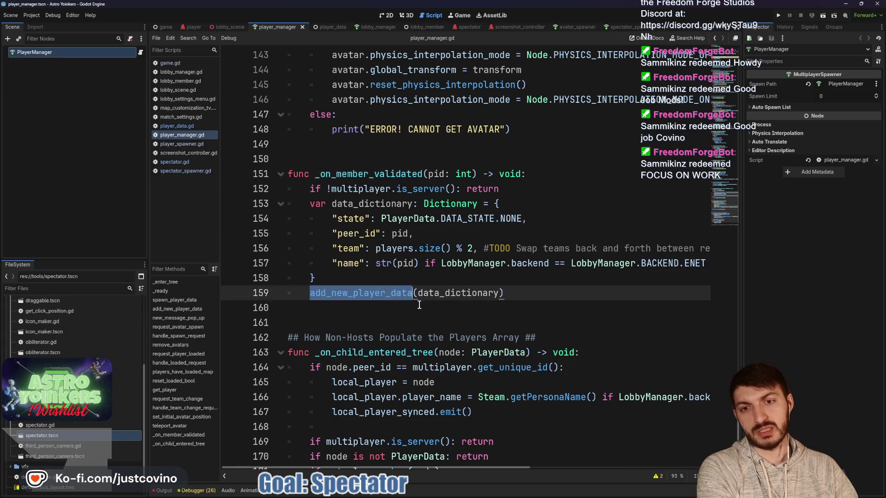
{"action": "scroll", "coordinate": [425, 307], "scroll_direction": "up", "scroll_amount": 5}
{"action": "scroll", "coordinate": [425, 307], "scroll_direction": "up", "scroll_amount": 20}
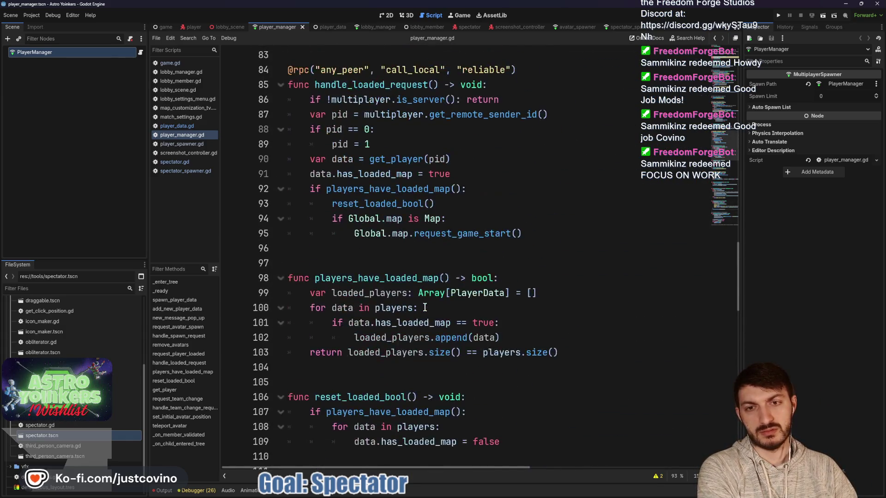
{"action": "scroll", "coordinate": [425, 308], "scroll_direction": "up", "scroll_amount": 15}
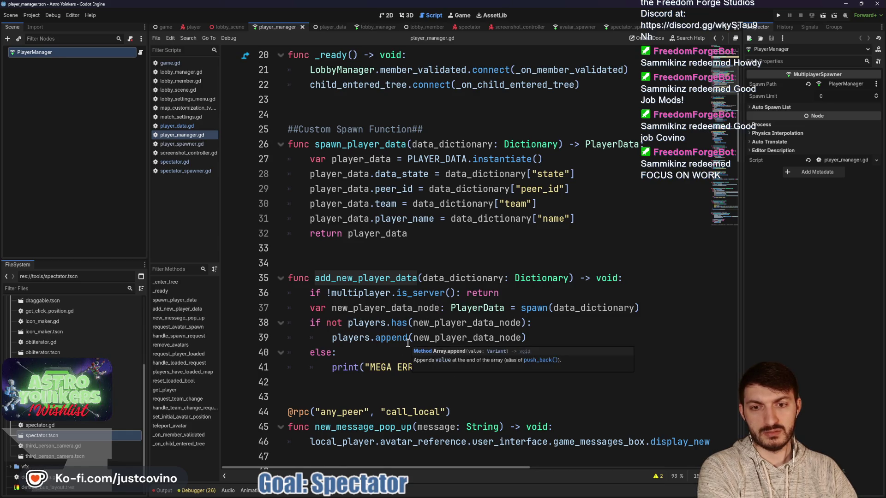
{"action": "triple_click", "coordinate": [610, 313]}
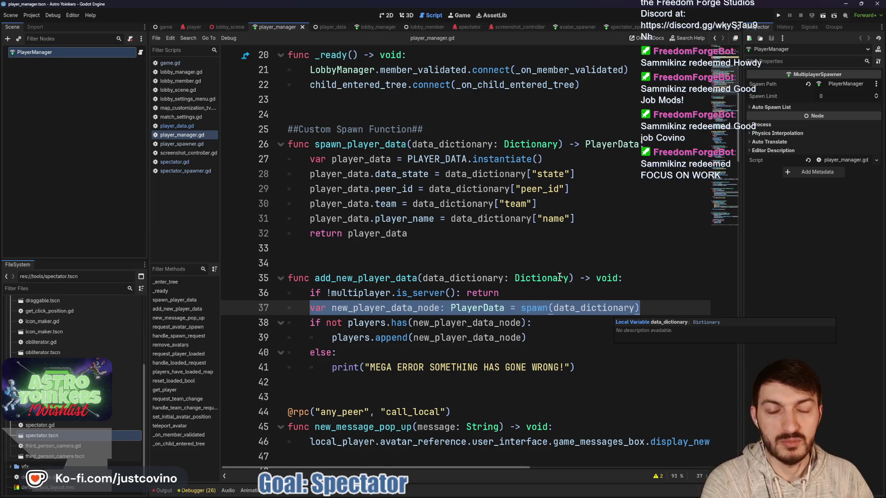
{"action": "mouse_move", "coordinate": [590, 218]}
{"action": "left_mouse_down"}
{"action": "mouse_move", "coordinate": [504, 218]}
{"action": "mouse_move", "coordinate": [292, 158]}
{"action": "left_mouse_up"}
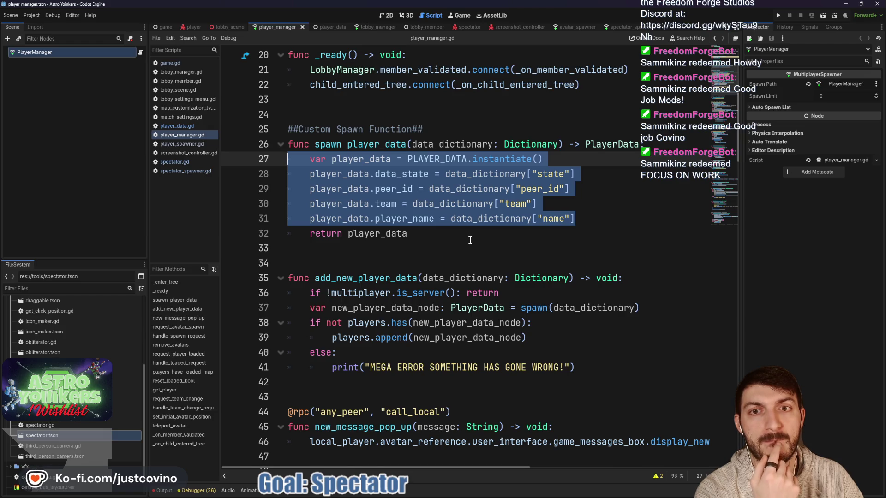
{"action": "double_click", "coordinate": [500, 85]}
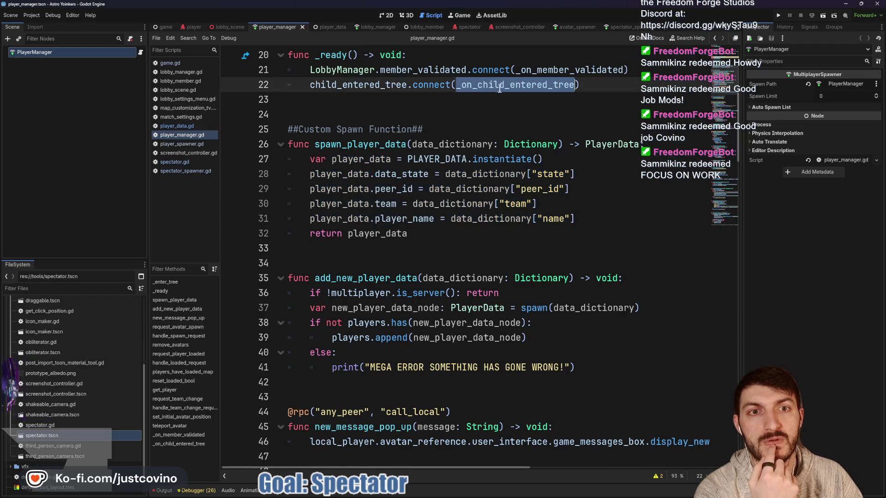
{"action": "scroll", "coordinate": [471, 216], "scroll_direction": "down", "scroll_amount": 20}
{"action": "scroll", "coordinate": [470, 216], "scroll_direction": "down", "scroll_amount": 10}
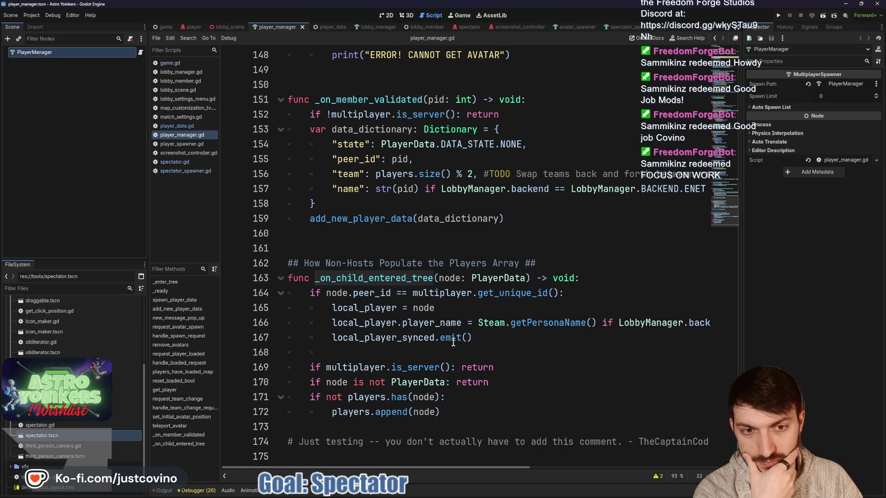
{"action": "scroll", "coordinate": [452, 341], "scroll_direction": "up", "scroll_amount": 1}
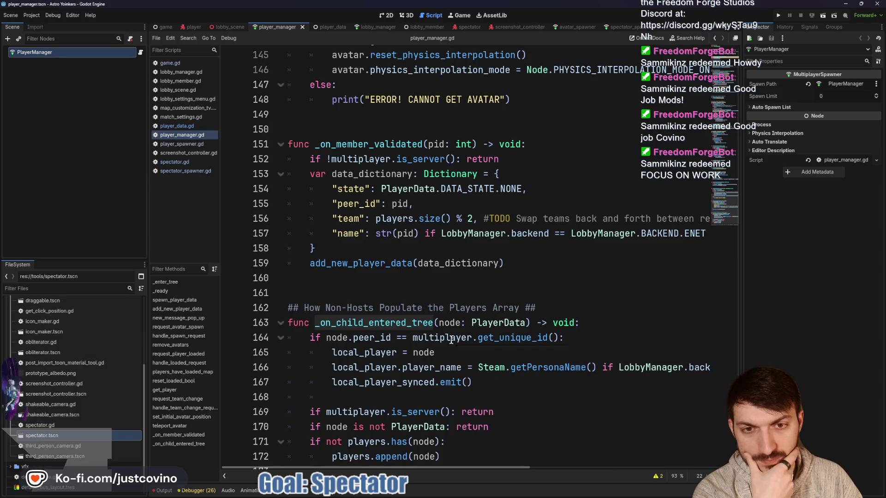
{"action": "scroll", "coordinate": [450, 338], "scroll_direction": "up", "scroll_amount": 1}
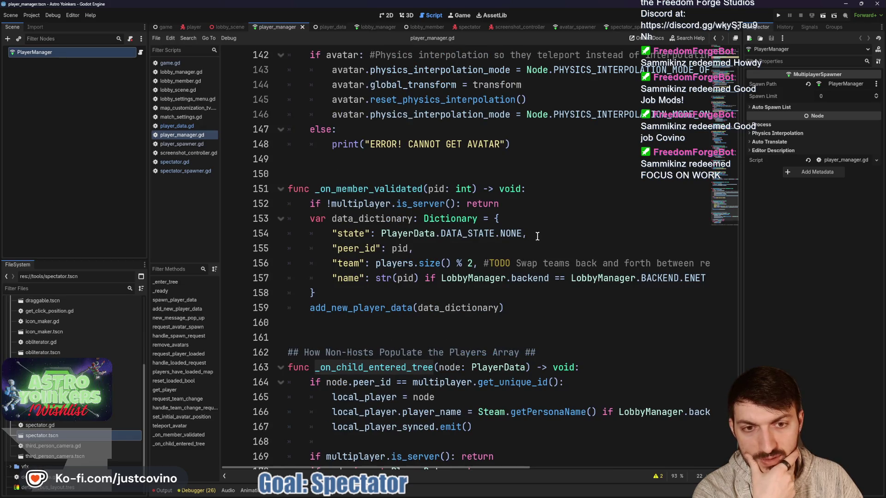
{"action": "left_click_drag", "start_coordinate": [523, 235], "coordinate": [332, 234]}
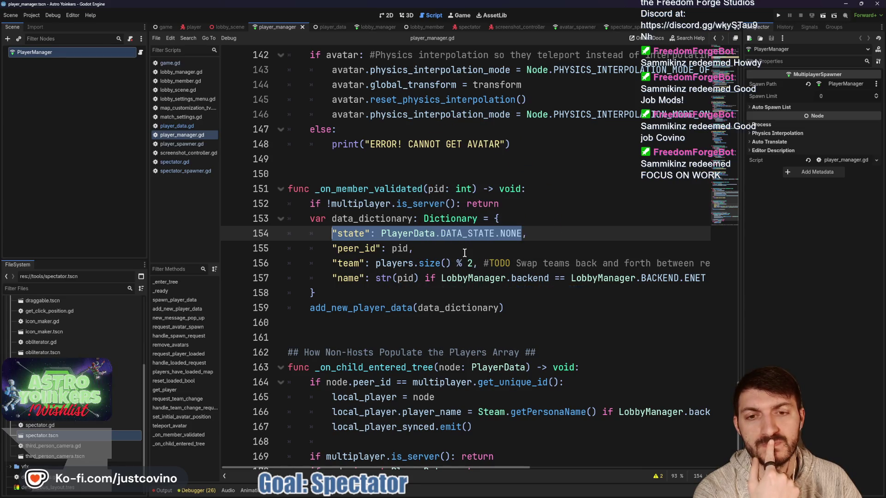
{"action": "scroll", "coordinate": [463, 250], "scroll_direction": "up", "scroll_amount": 4}
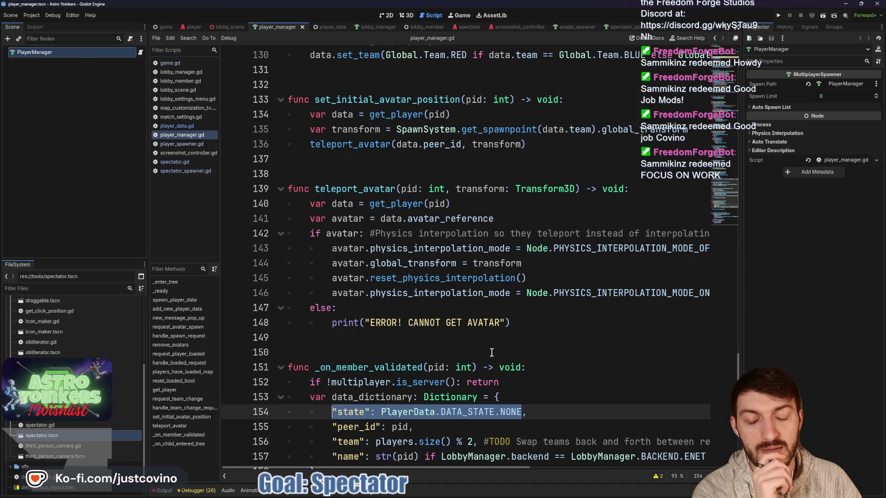
{"action": "scroll", "coordinate": [484, 349], "scroll_direction": "up", "scroll_amount": 1}
{"action": "scroll", "coordinate": [482, 349], "scroll_direction": "up", "scroll_amount": 2}
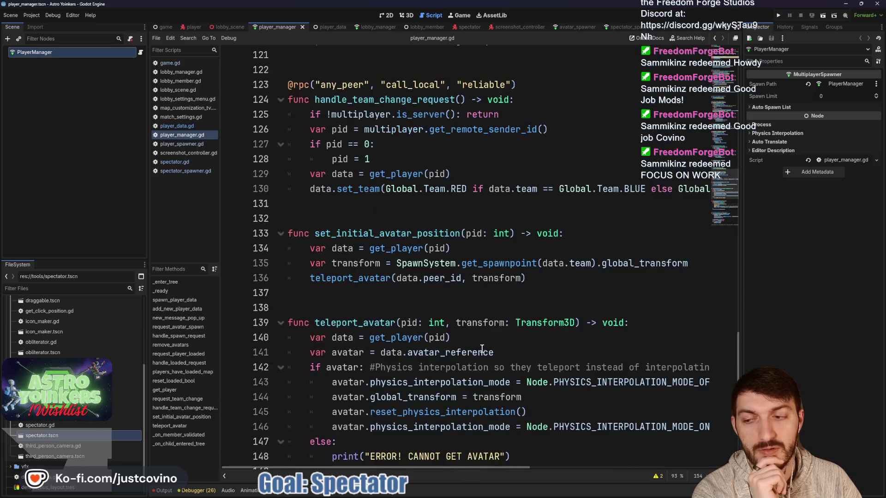
{"action": "scroll", "coordinate": [480, 348], "scroll_direction": "down", "scroll_amount": 4}
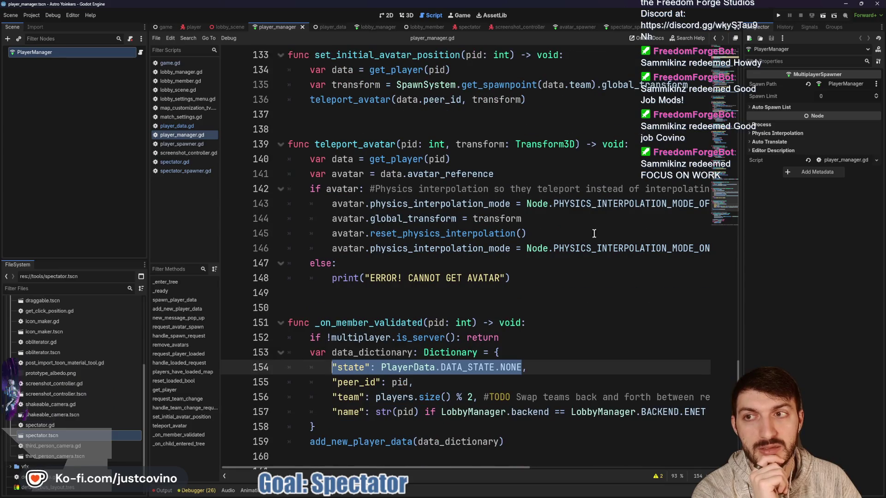
{"action": "left_click", "coordinate": [337, 28]}
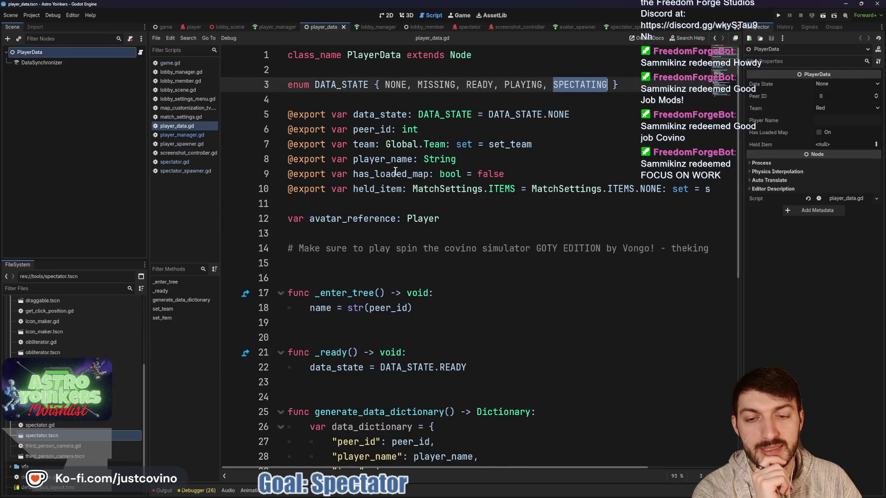
Select data_state in player_data.gd and scroll through generate_data_dictionary and set_team
{"action": "double_click", "coordinate": [376, 116]}
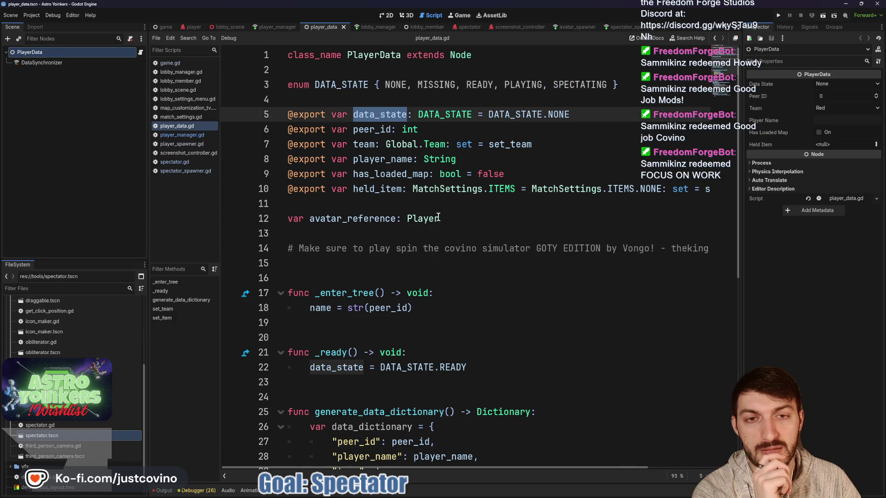
{"action": "scroll", "coordinate": [438, 217], "scroll_direction": "down", "scroll_amount": 4}
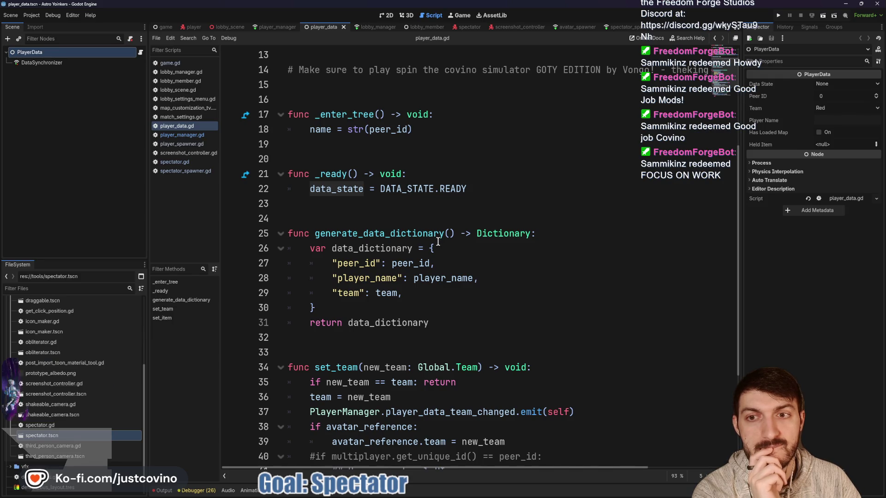
{"action": "scroll", "coordinate": [429, 240], "scroll_direction": "up", "scroll_amount": 3}
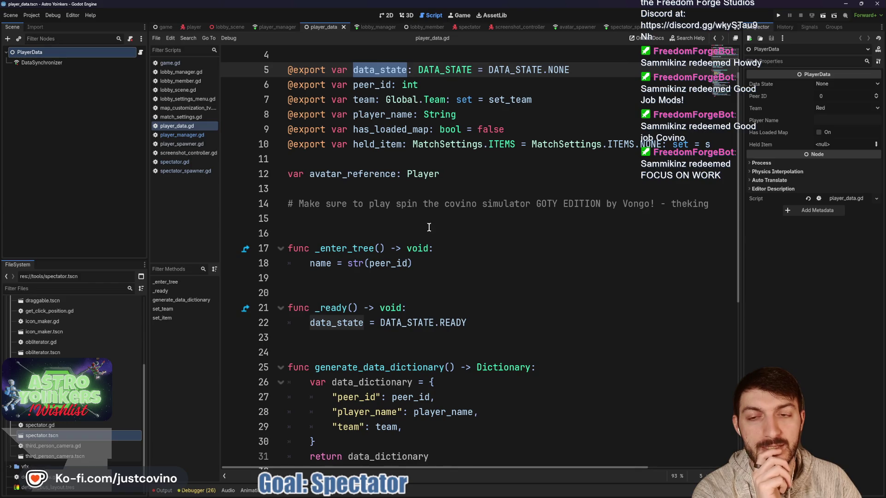
{"action": "scroll", "coordinate": [428, 225], "scroll_direction": "down", "scroll_amount": 2}
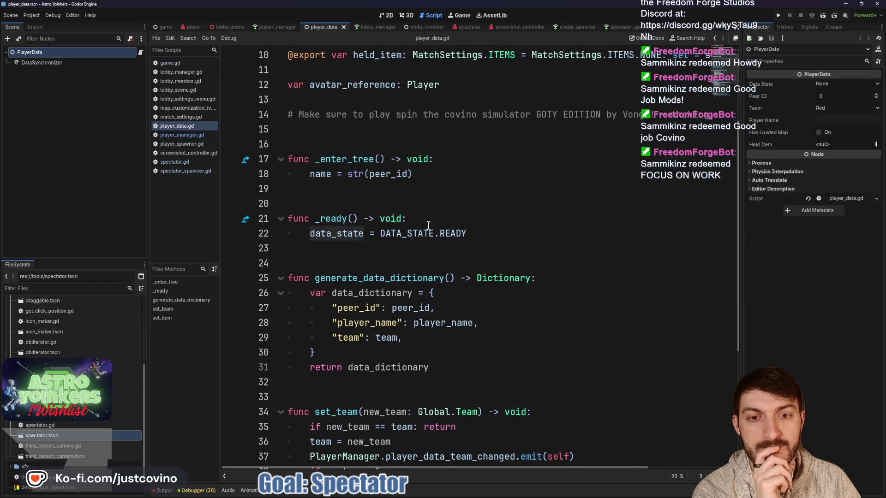
{"action": "scroll", "coordinate": [428, 226], "scroll_direction": "down", "scroll_amount": 1}
{"action": "scroll", "coordinate": [427, 223], "scroll_direction": "down", "scroll_amount": 1}
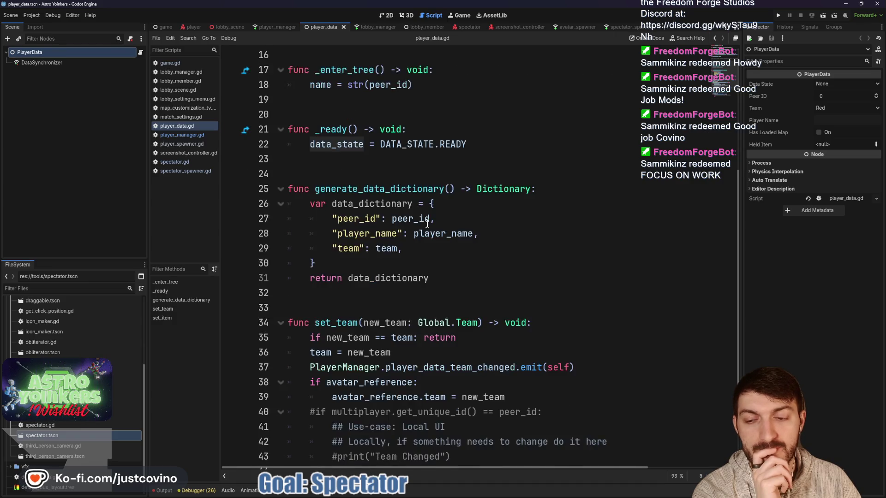
{"action": "scroll", "coordinate": [427, 223], "scroll_direction": "down", "scroll_amount": 2}
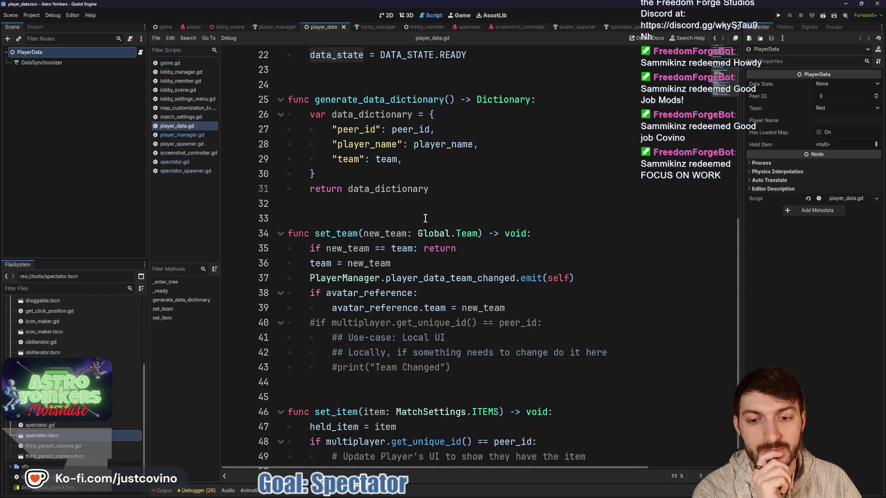
{"action": "scroll", "coordinate": [425, 218], "scroll_direction": "up", "scroll_amount": 4}
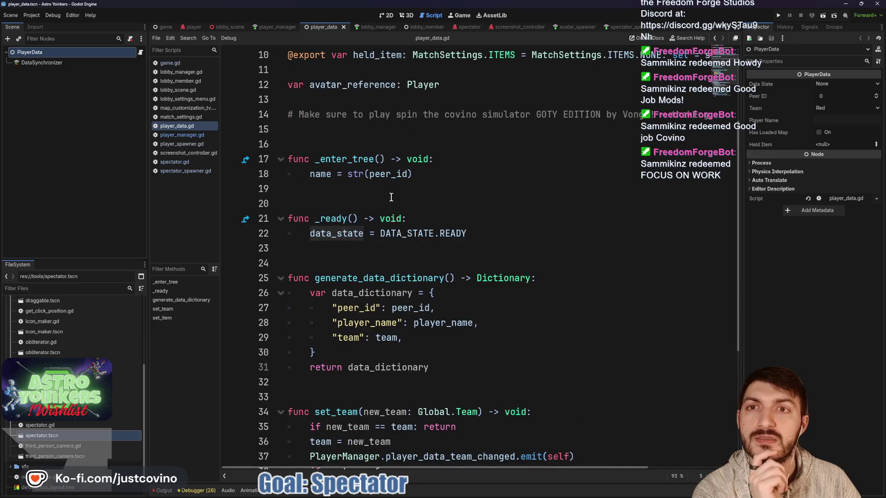
{"action": "left_click", "coordinate": [228, 26]}
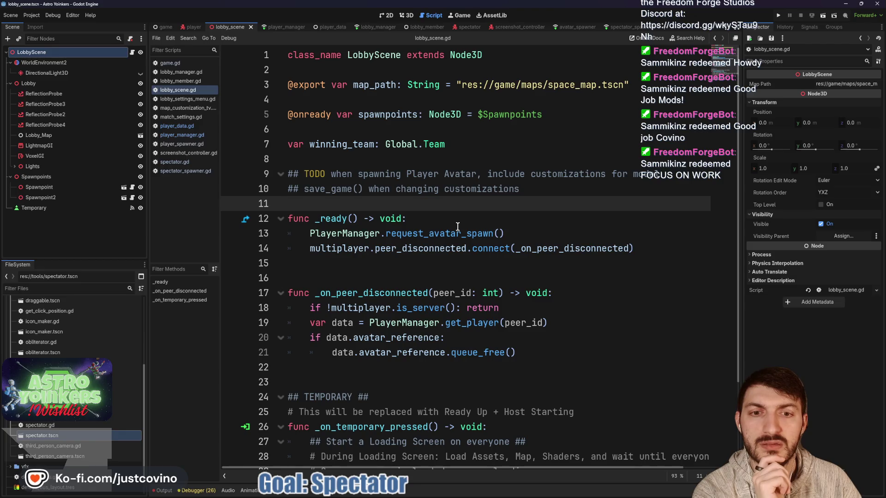
Select request_avatar_spawn on line 13 of lobby_scene.gd and jump to its definition
{"action": "left_click", "coordinate": [612, 262]}
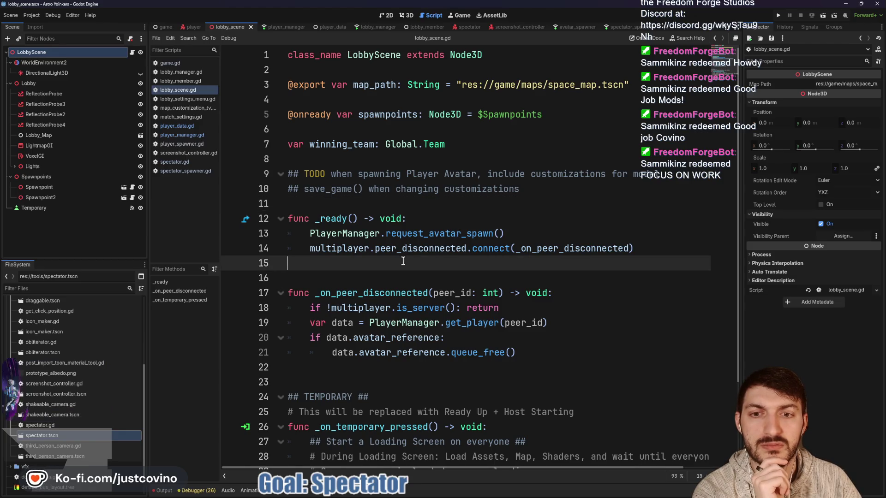
{"action": "double_click", "coordinate": [441, 233]}
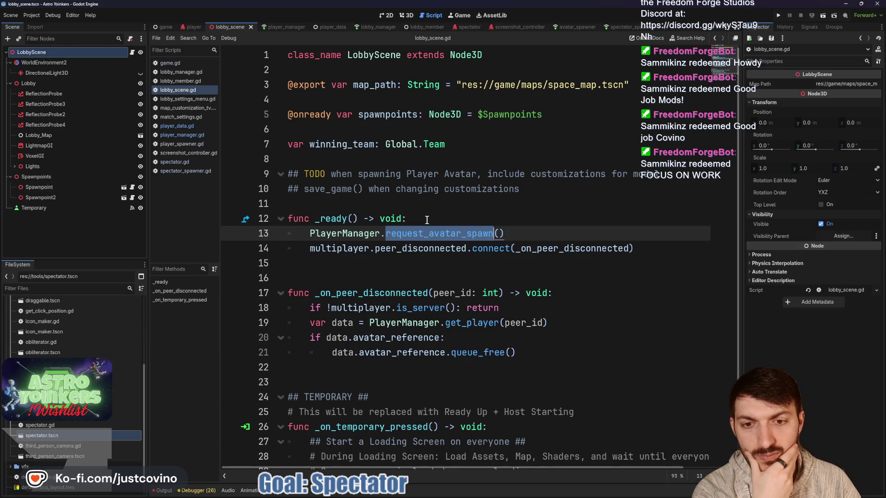
{"action": "left_click", "coordinate": [427, 222]}
{"action": "double_click", "coordinate": [426, 234]}
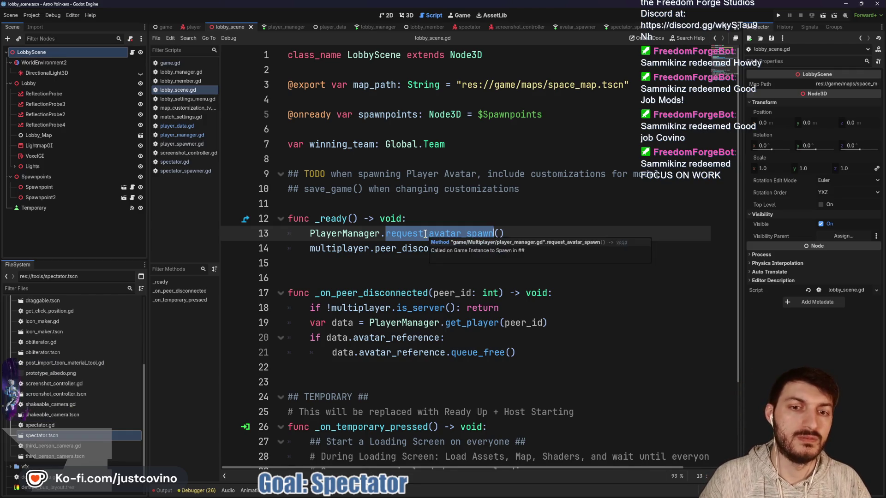
{"action": "left_click", "coordinate": [425, 234], "text": "ctrl"}
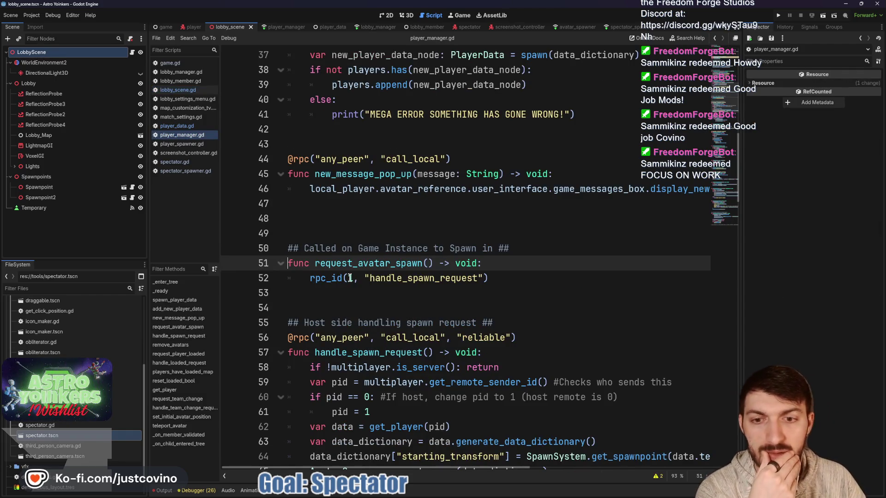
Scroll through handle_spawn_request and its get_player line, then switch to player_data.gd
{"action": "scroll", "coordinate": [424, 231], "scroll_direction": "down", "scroll_amount": 2}
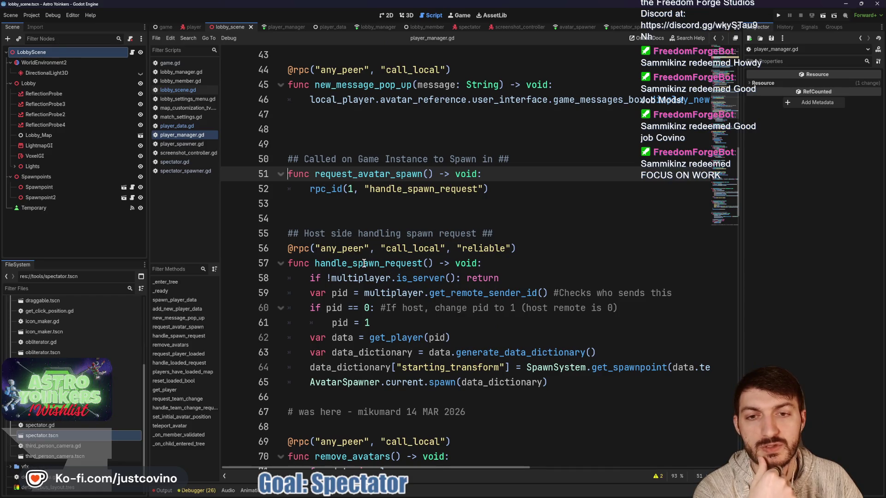
{"action": "scroll", "coordinate": [364, 264], "scroll_direction": "down", "scroll_amount": 1}
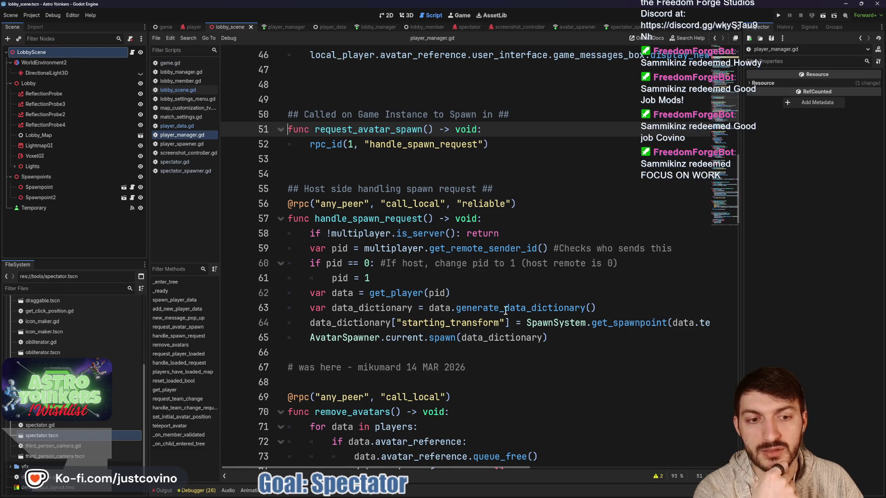
{"action": "scroll", "coordinate": [550, 310], "scroll_direction": "down", "scroll_amount": 1}
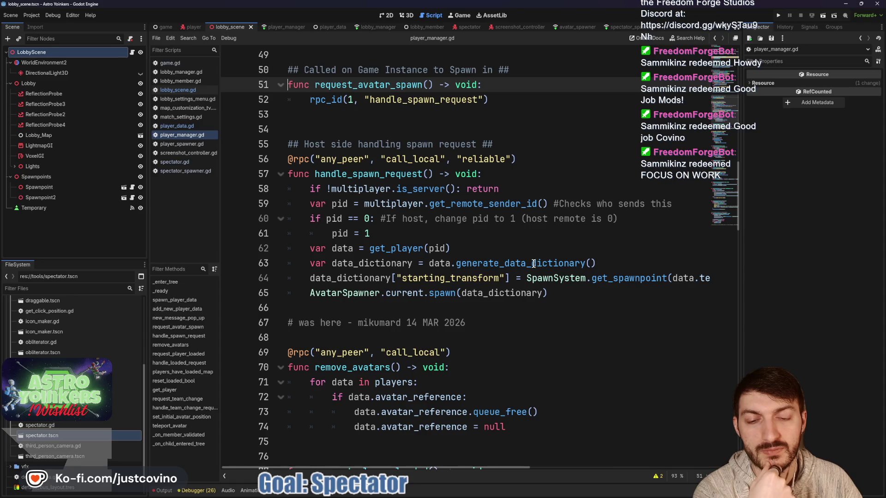
{"action": "left_click", "coordinate": [469, 249]}
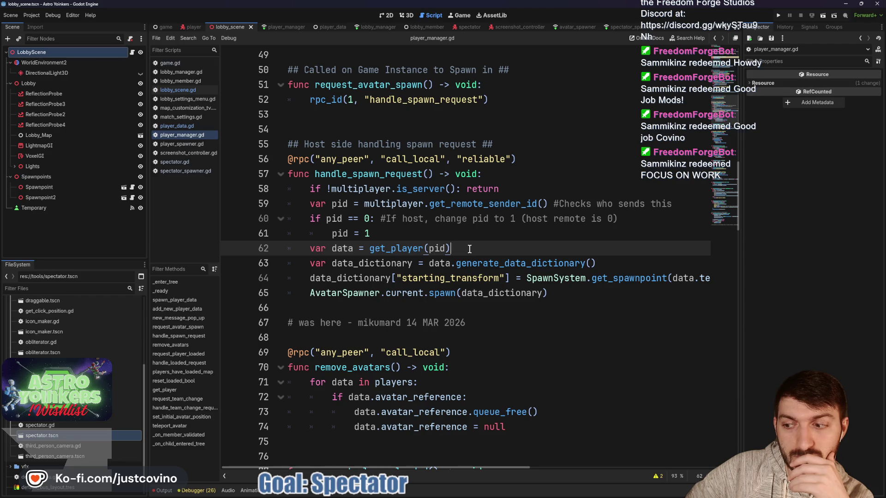
{"action": "left_click", "coordinate": [331, 28]}
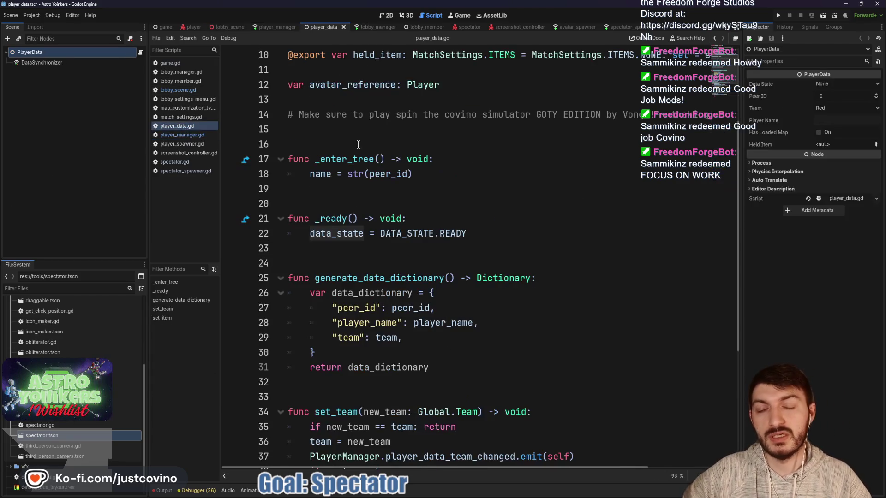
Below set_item, add a Spectator Mode region declaring func spectate() -> void
{"action": "scroll", "coordinate": [406, 238], "scroll_direction": "up", "scroll_amount": 3}
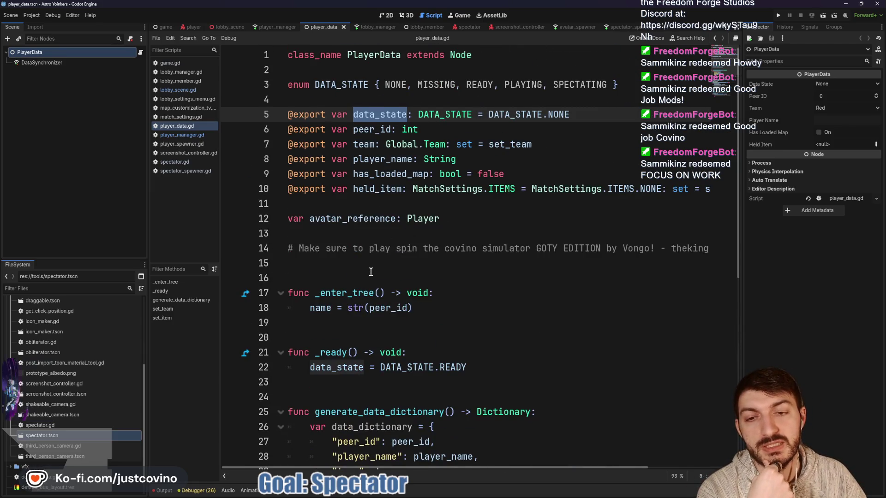
{"action": "scroll", "coordinate": [371, 272], "scroll_direction": "down", "scroll_amount": 8}
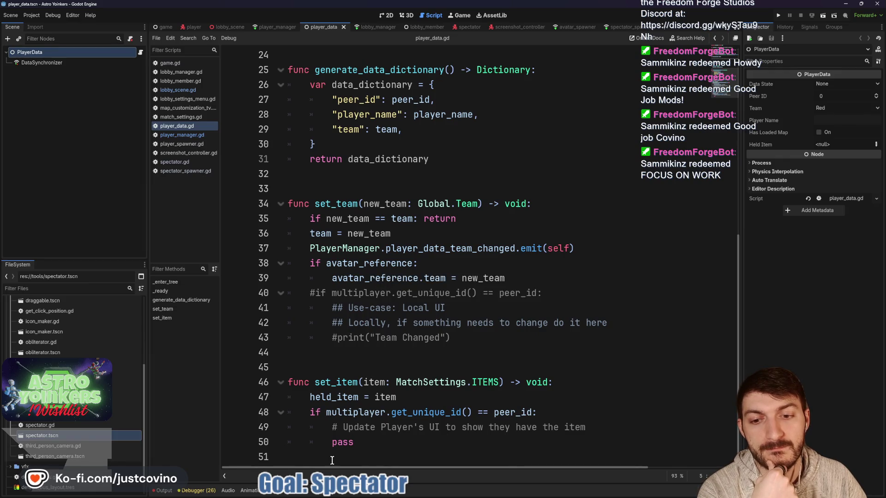
{"action": "left_click", "coordinate": [370, 450]}
{"action": "scroll", "coordinate": [498, 425], "scroll_direction": "down", "scroll_amount": 2}
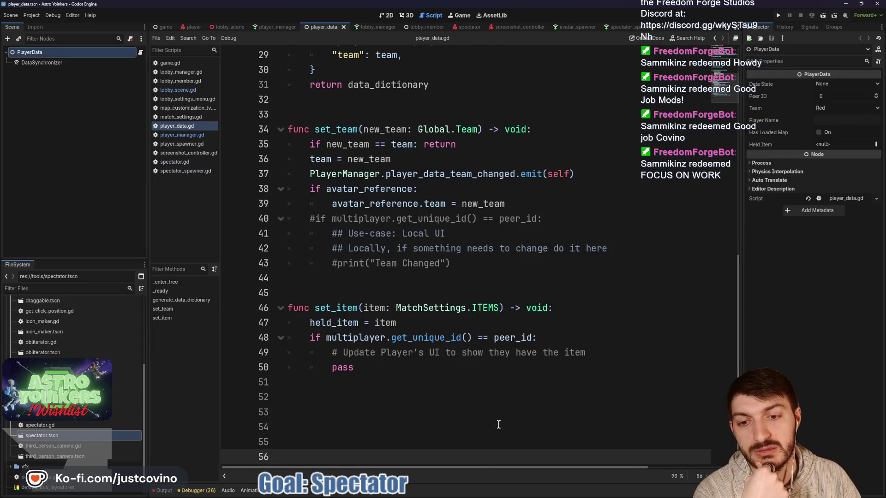
{"action": "key", "text": "Return"}
{"action": "key", "text": "Return"}
{"action": "key", "text": "Return"}
{"action": "key", "text": "BackSpace"}
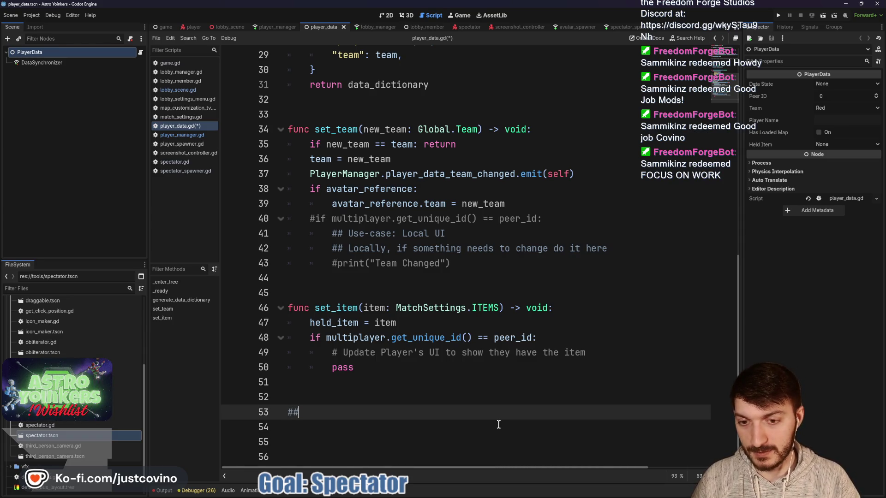
{"action": "type", "text": "region Spec"}
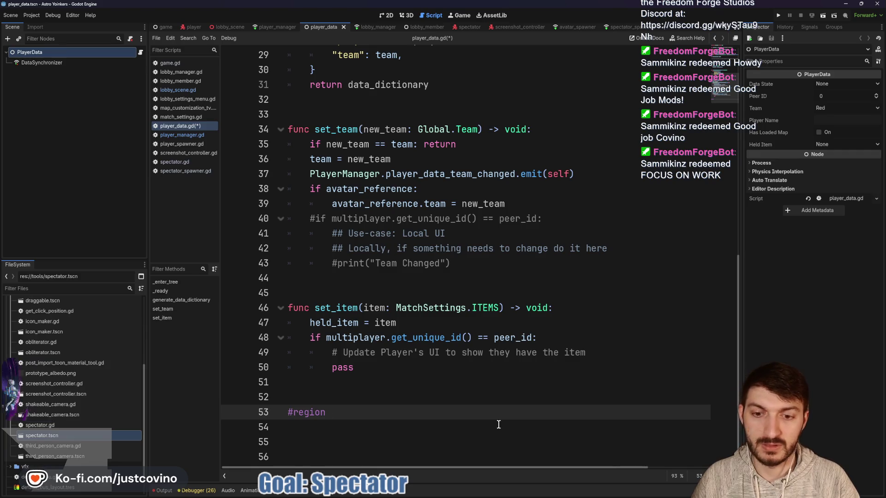
{"action": "type", "text": "tator Mode"}
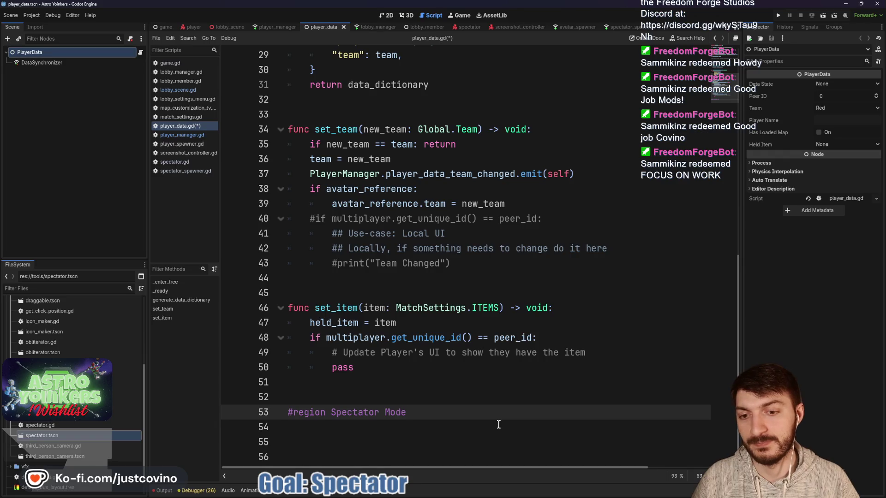
{"action": "key", "text": "Return"}
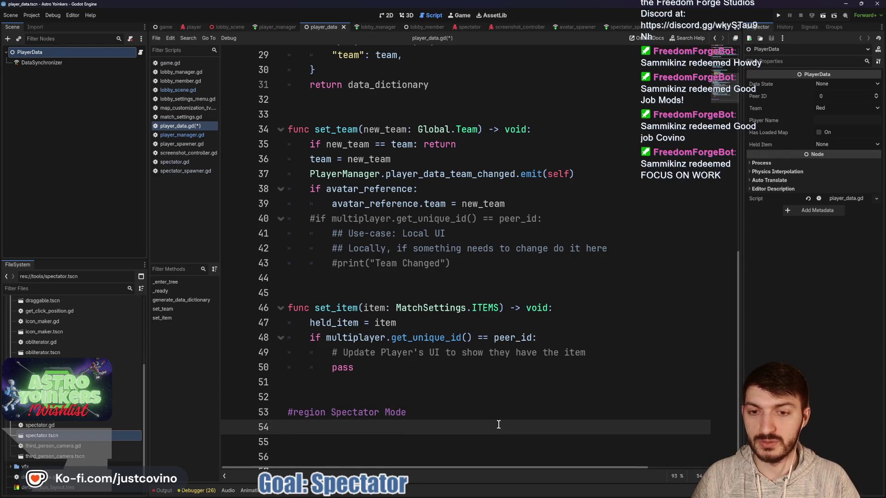
{"action": "type", "text": "func"}
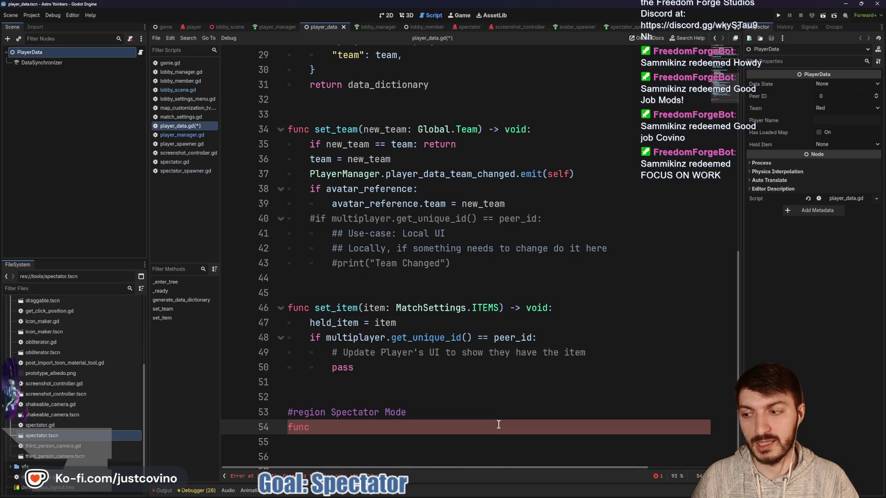
{"action": "type", "text": " spectate"}
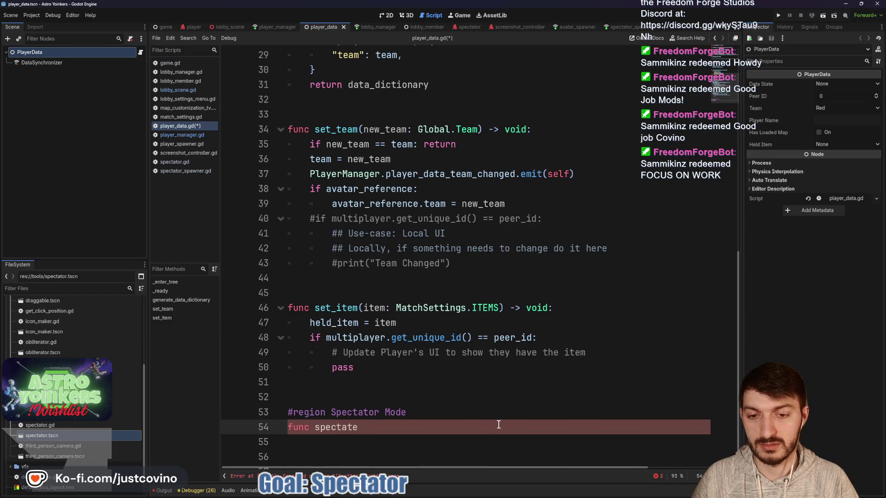
{"action": "type", "text": "() -"}
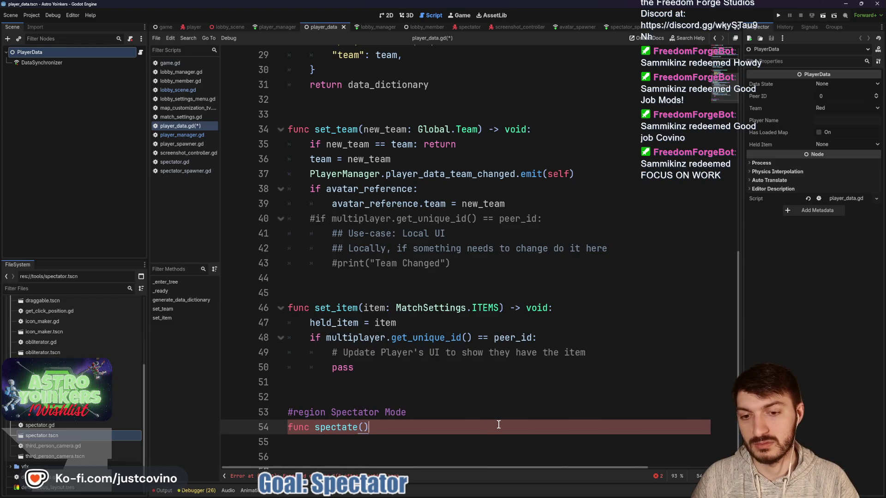
{"action": "type", "text": "> co"}
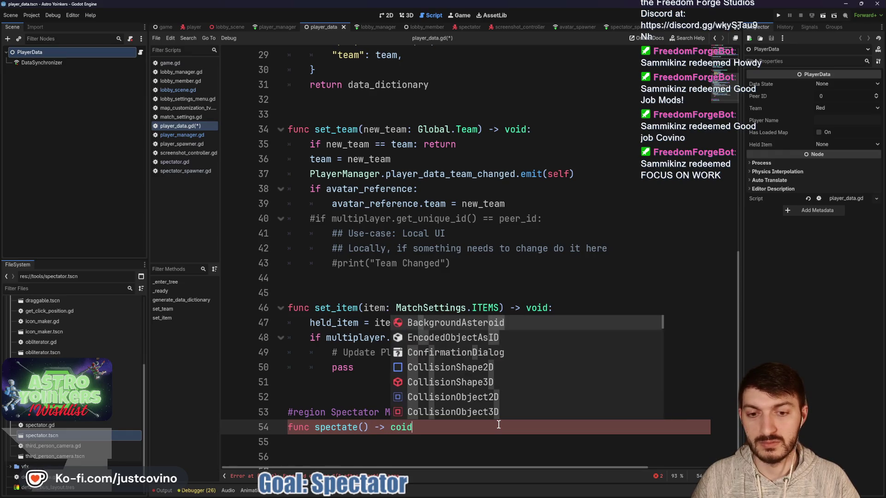
{"action": "key", "text": "BackSpace"}
{"action": "key", "text": "BackSpace"}
{"action": "type", "text": "d:"}
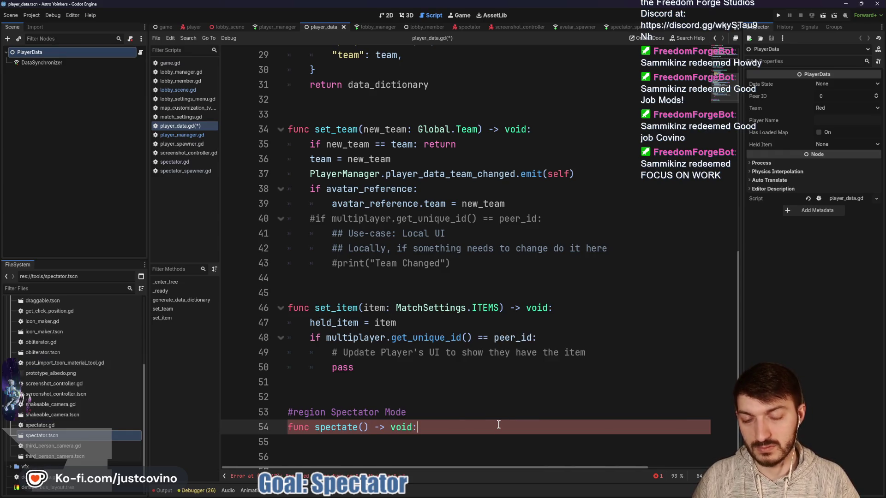
{"action": "key", "text": "Return"}
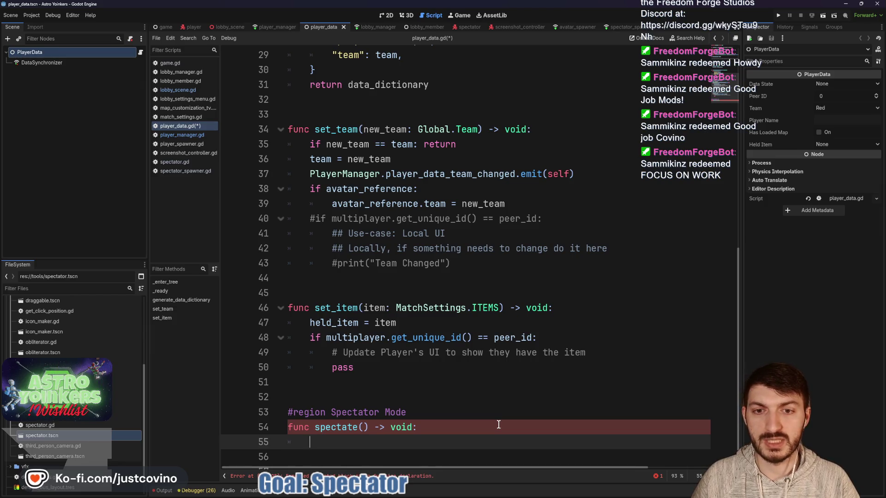
Make spectate() set data_state = DATA_STATE.SPECTATING
{"action": "type", "text": "data"}
{"action": "key", "text": "Return"}
{"action": "type", "text": "= DATA_STATE.SP"}
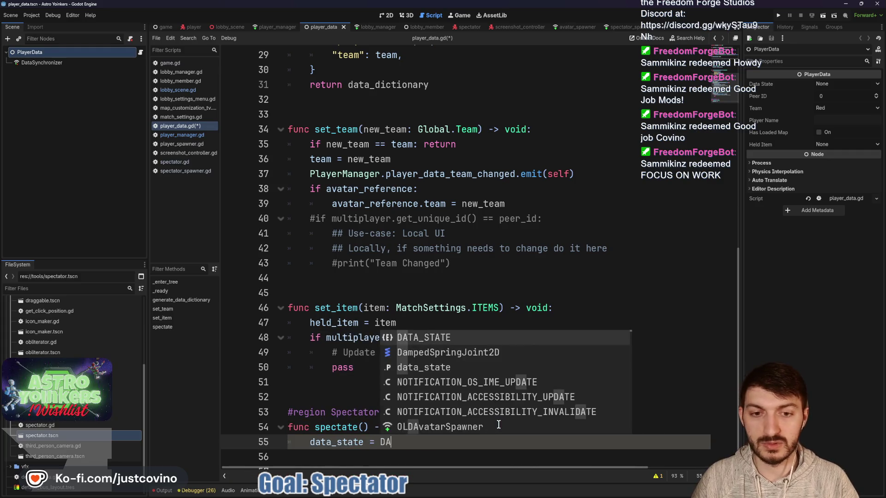
{"action": "key", "text": "Return"}
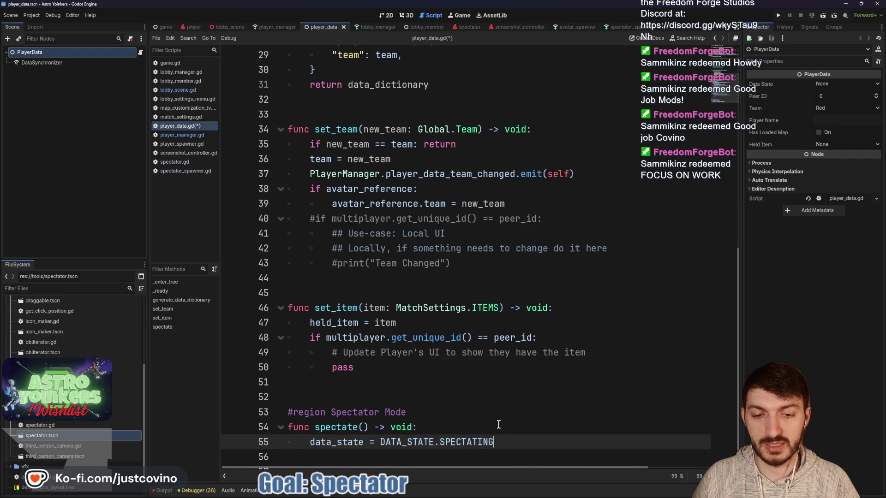
{"action": "scroll", "coordinate": [470, 418], "scroll_direction": "down", "scroll_amount": 1}
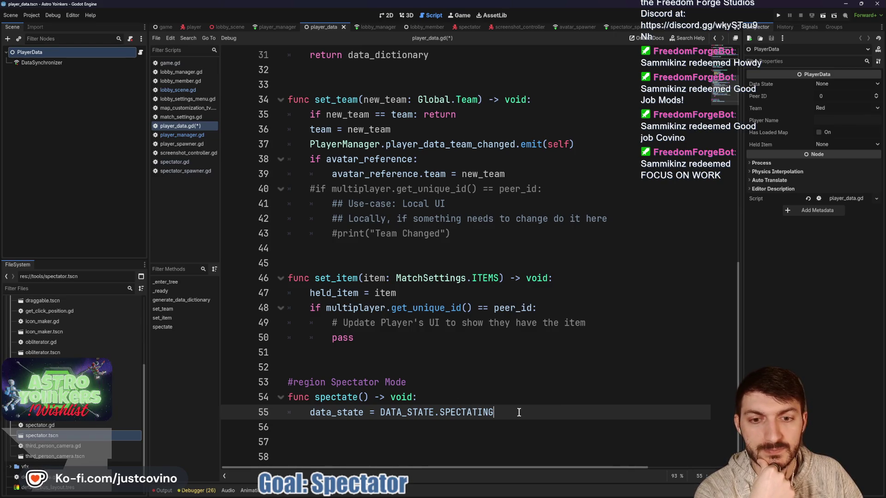
{"action": "scroll", "coordinate": [519, 412], "scroll_direction": "up", "scroll_amount": 5}
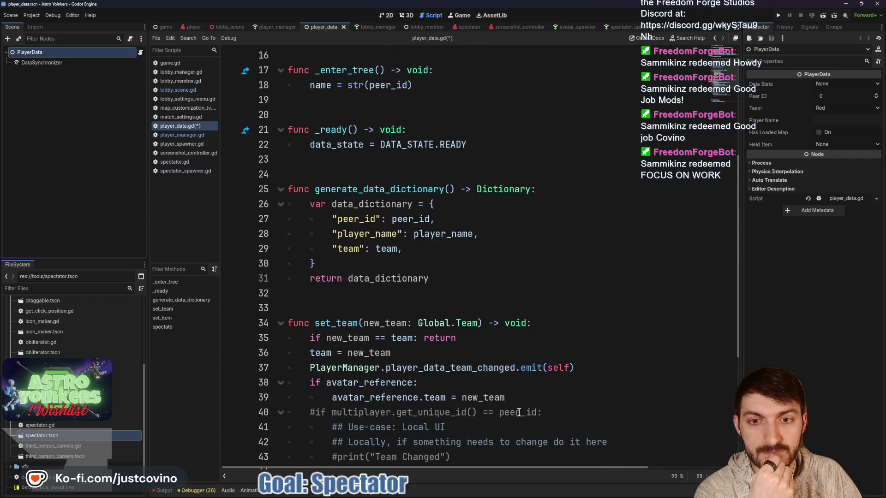
{"action": "scroll", "coordinate": [518, 412], "scroll_direction": "down", "scroll_amount": 5}
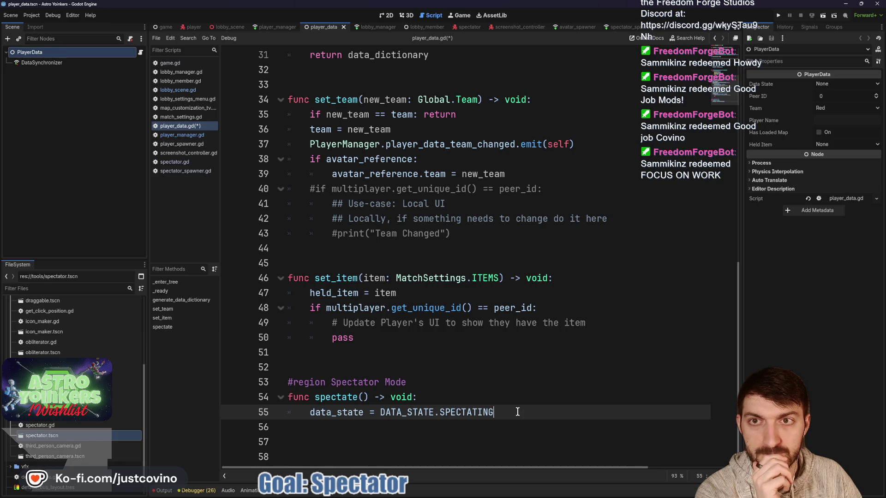
Add an if avatar_reference: block calling PlayerManager.request_avatar_deletion()
{"action": "key", "text": "Return"}
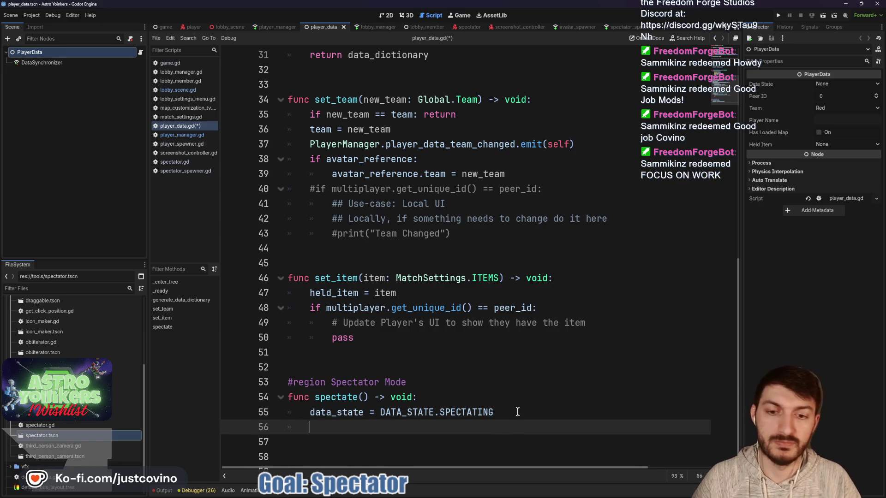
{"action": "type", "text": "if ava"}
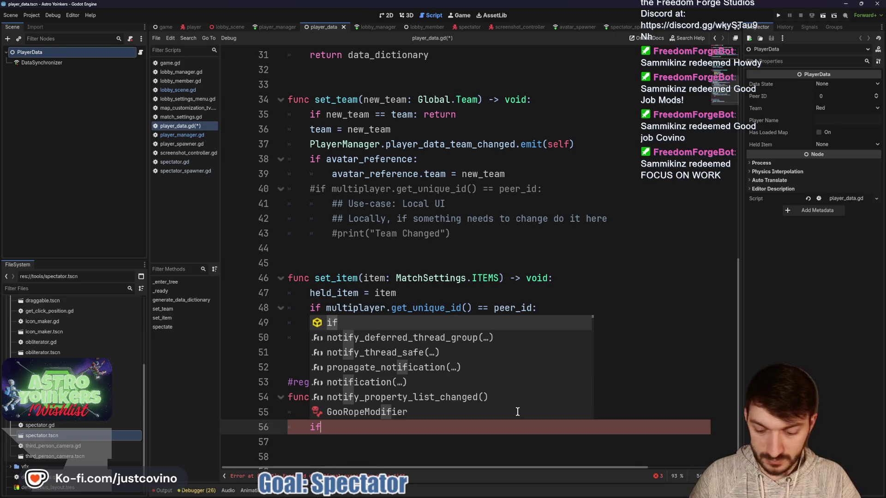
{"action": "key", "text": "Return"}
{"action": "type", "text": ":"}
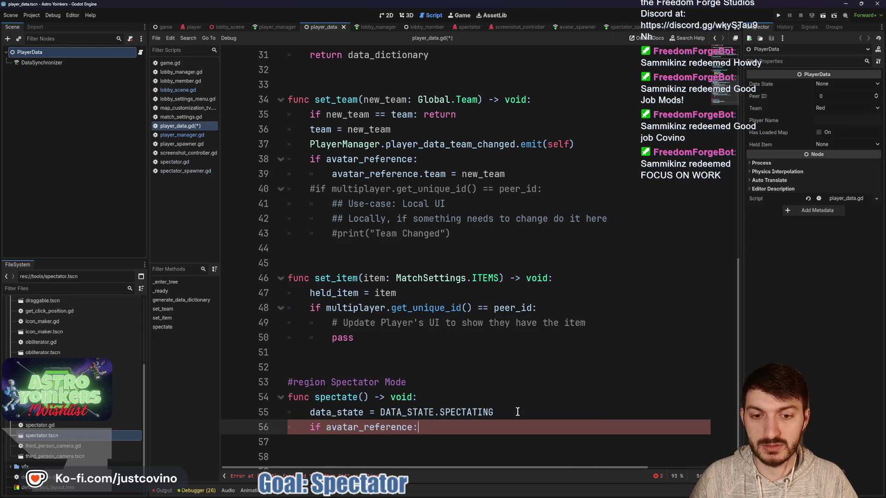
{"action": "key", "text": "Return"}
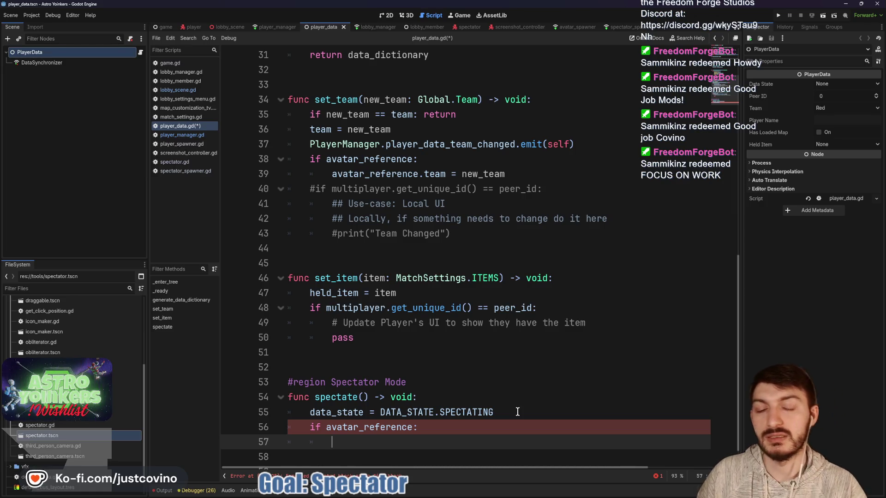
{"action": "type", "text": "Player"}
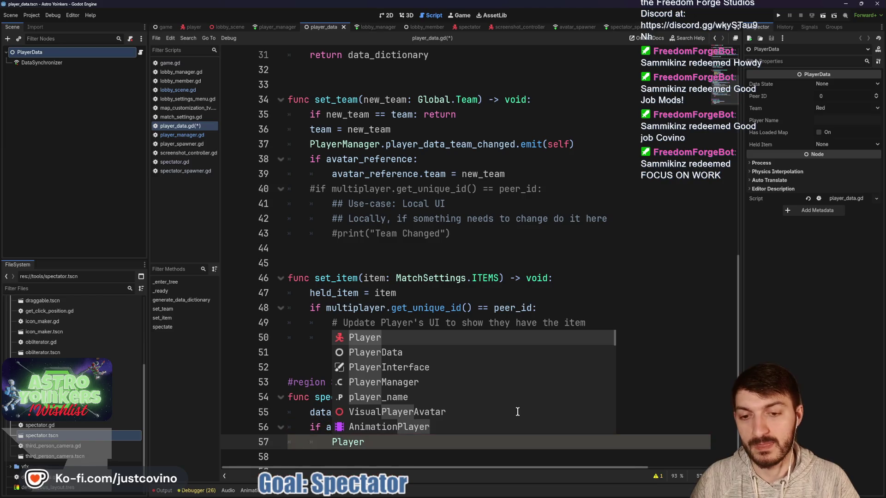
{"action": "type", "text": "Manager.req"}
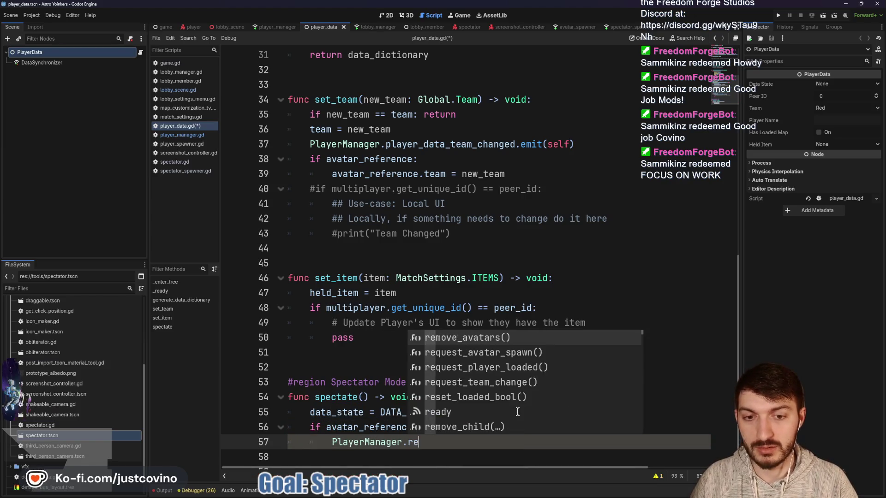
{"action": "type", "text": "uest_avatar_"}
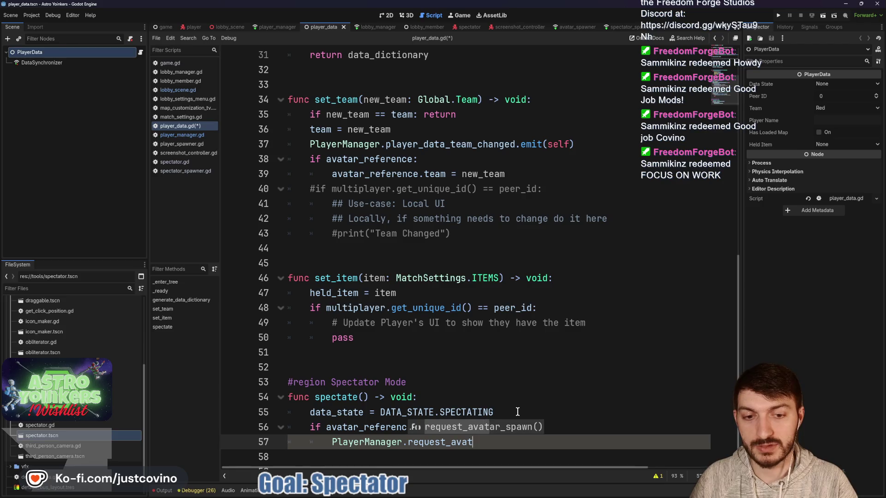
{"action": "type", "text": "deletion()"}
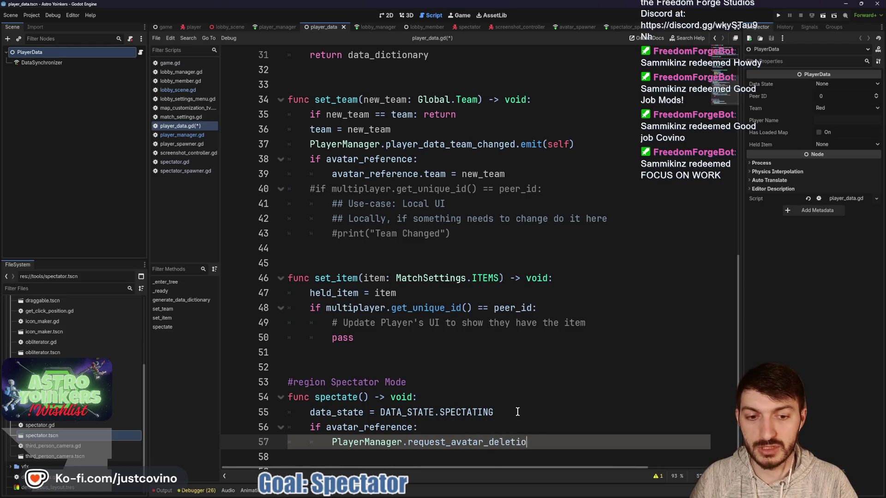
{"action": "left_click", "coordinate": [364, 442], "text": "ctrl"}
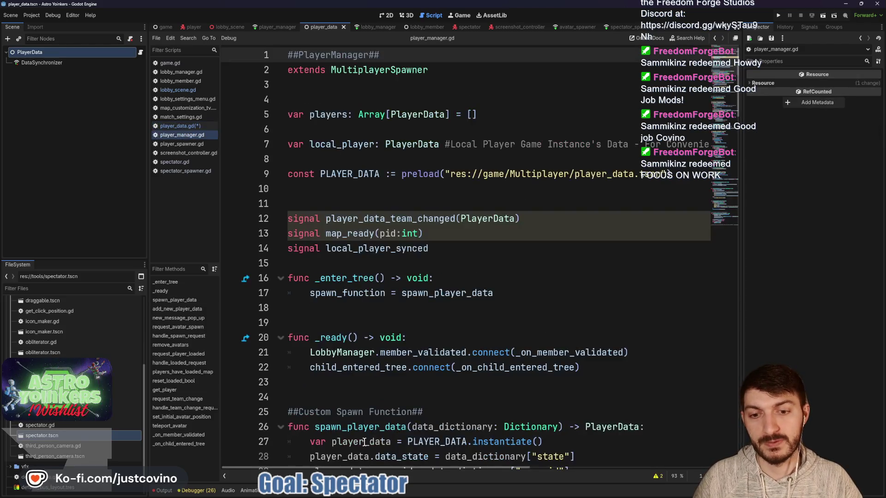
Scroll past handle_spawn_request in player_manager.gd and place the cursor on blank line 68
{"action": "scroll", "coordinate": [410, 318], "scroll_direction": "down", "scroll_amount": 10}
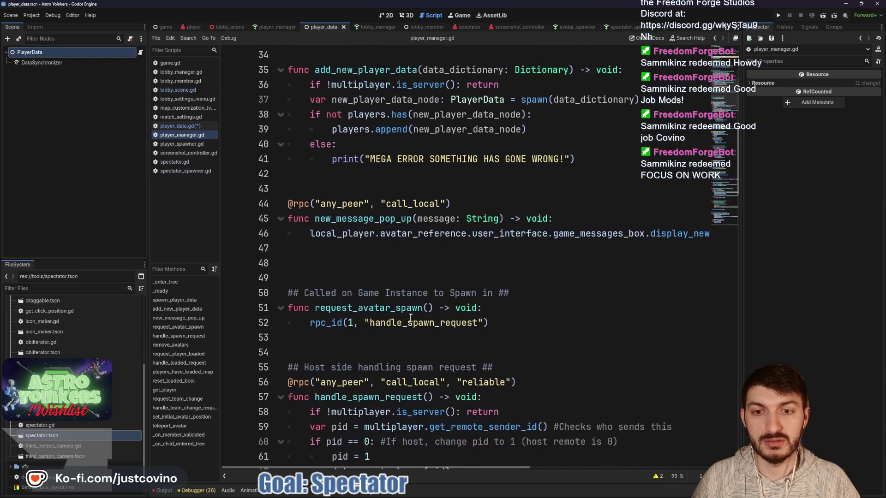
{"action": "scroll", "coordinate": [410, 317], "scroll_direction": "down", "scroll_amount": 2}
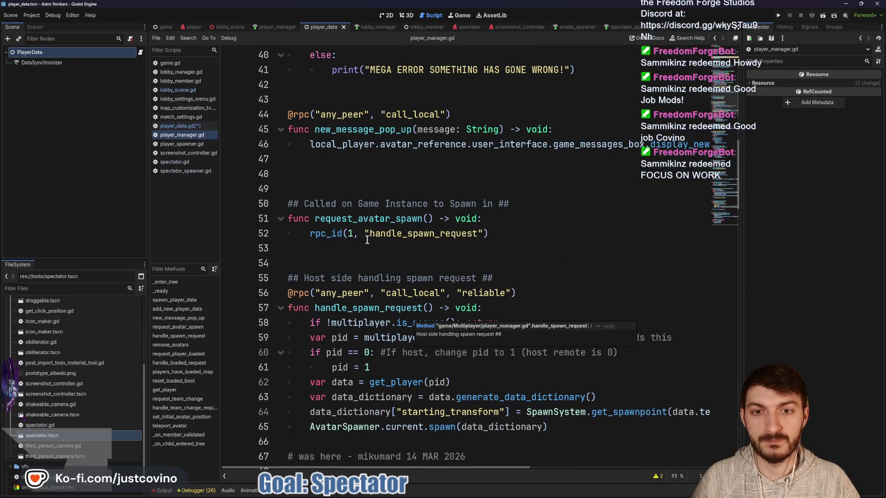
{"action": "scroll", "coordinate": [349, 198], "scroll_direction": "down", "scroll_amount": 2}
{"action": "scroll", "coordinate": [349, 198], "scroll_direction": "down", "scroll_amount": 2}
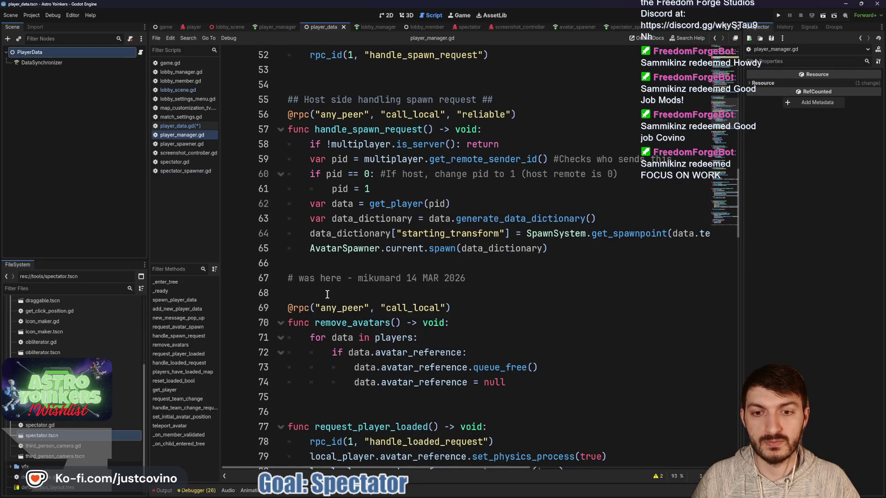
{"action": "scroll", "coordinate": [327, 294], "scroll_direction": "down", "scroll_amount": 2}
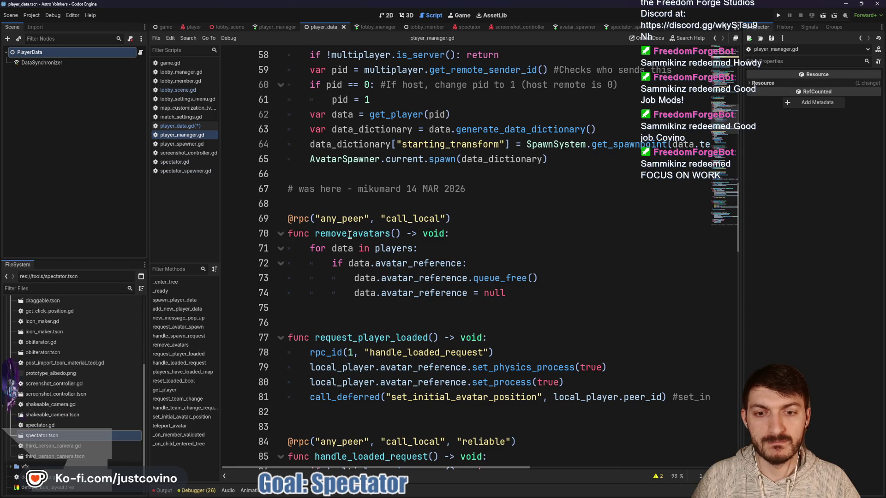
{"action": "left_click", "coordinate": [324, 203]}
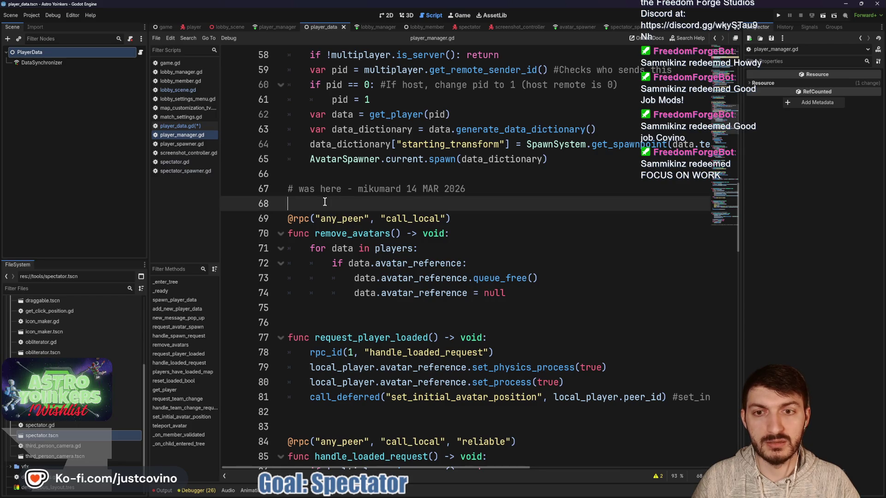
Declare func request_avatar_deletion(peer_id: int) -> void: in player_manager.gd
{"action": "key", "text": "Return"}
{"action": "key", "text": "Return"}
{"action": "key", "text": "Return"}
{"action": "key", "text": "Up"}
{"action": "key", "text": "Up"}
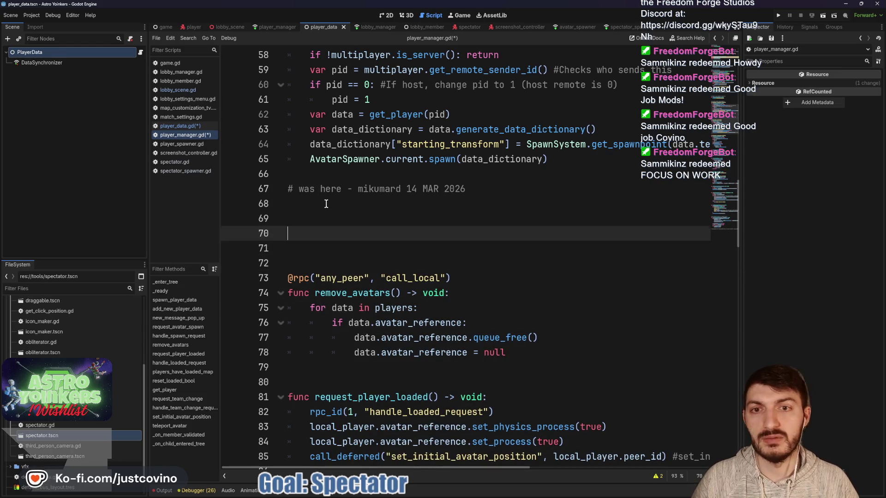
{"action": "type", "text": "func "}
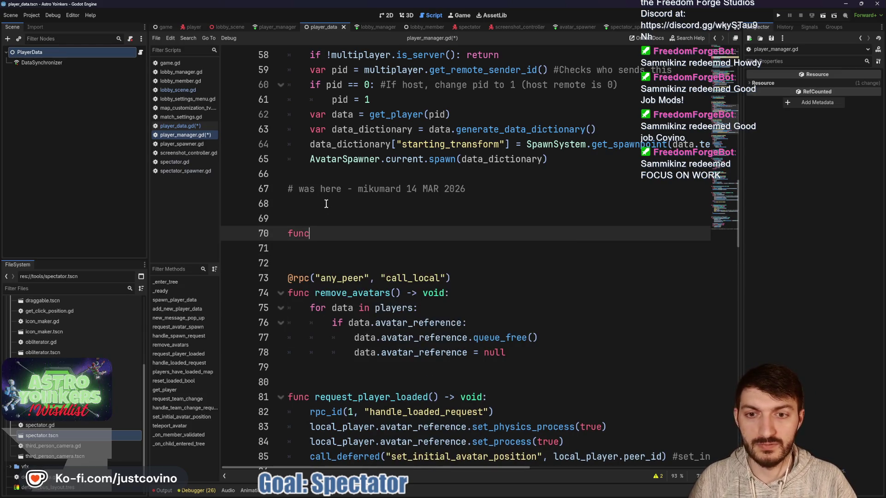
{"action": "type", "text": "request_"}
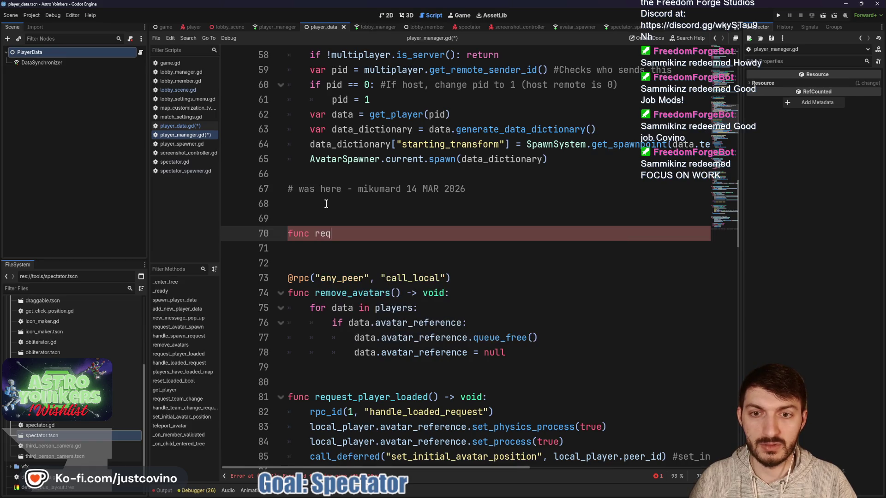
{"action": "type", "text": "avatar_deletion() ->"}
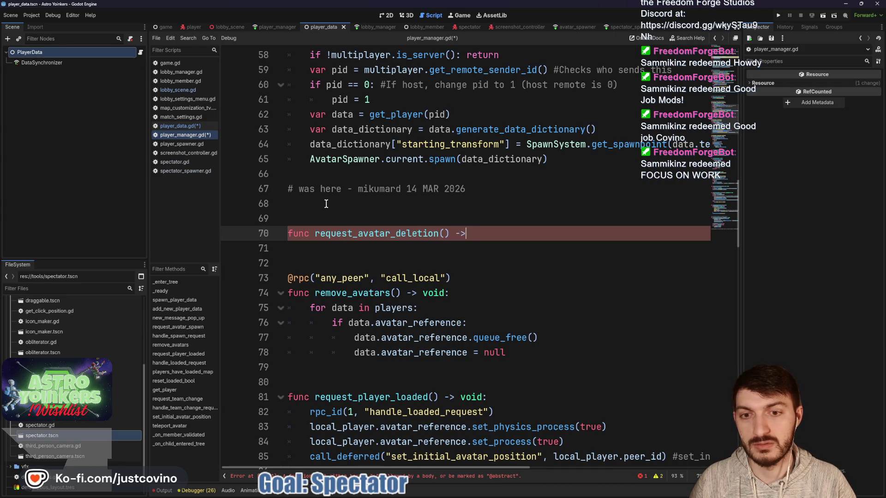
{"action": "type", "text": " void:"}
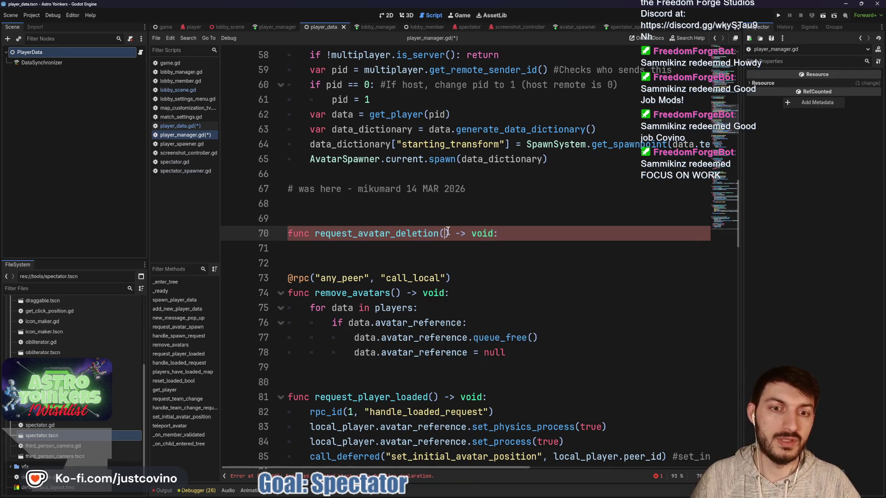
{"action": "type", "text": "er_id: i"}
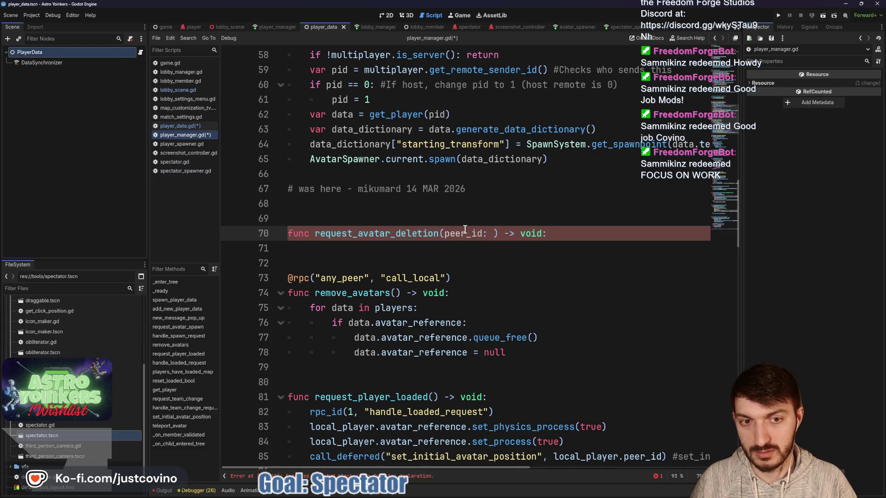
{"action": "type", "text": "nt"}
{"action": "left_click", "coordinate": [416, 254]}
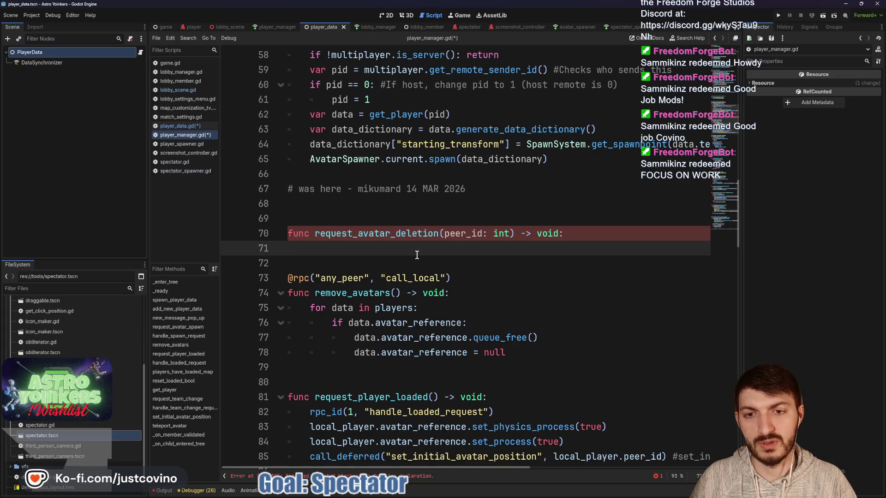
{"action": "key", "text": "BackSpace"}
{"action": "key", "text": "BackSpace"}
{"action": "key", "text": "BackSpace"}
{"action": "key", "text": "Tab"}
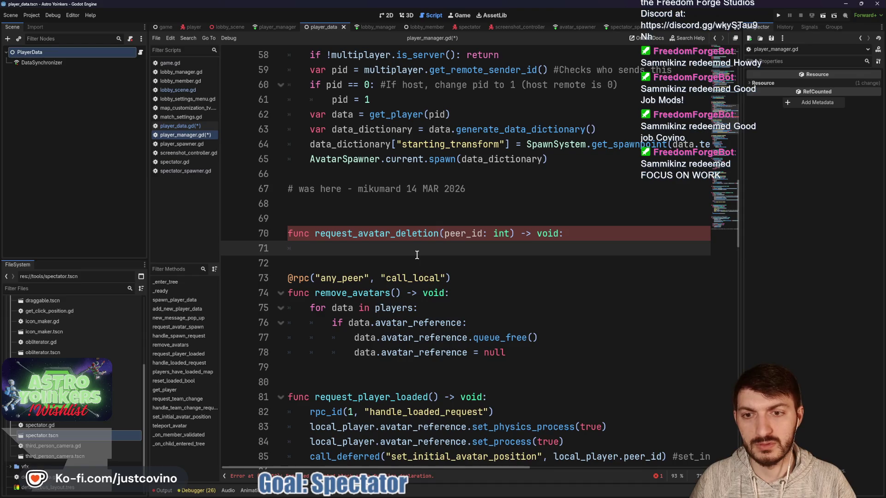
Inside an is_server() check, call get_player(peer_id).avatar_reference.queue_free()
{"action": "type", "text": "multiplayer"}
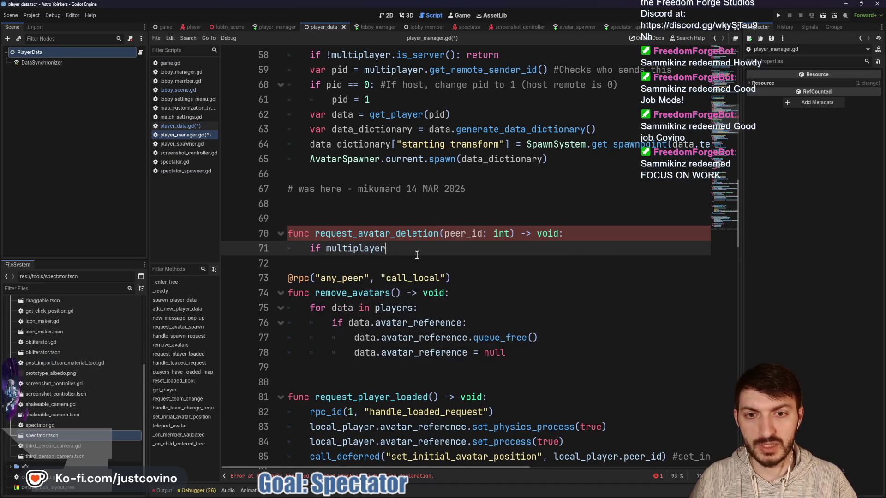
{"action": "type", "text": ".is"}
{"action": "key", "text": "Return"}
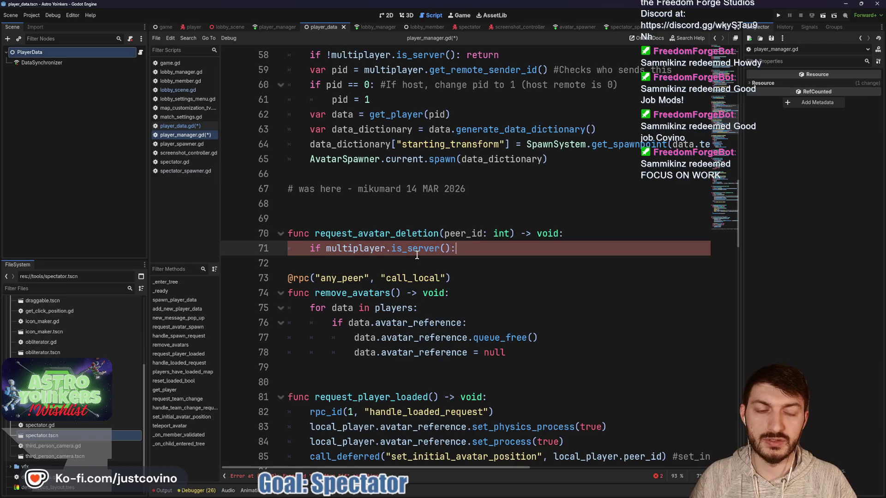
{"action": "key", "text": "Return"}
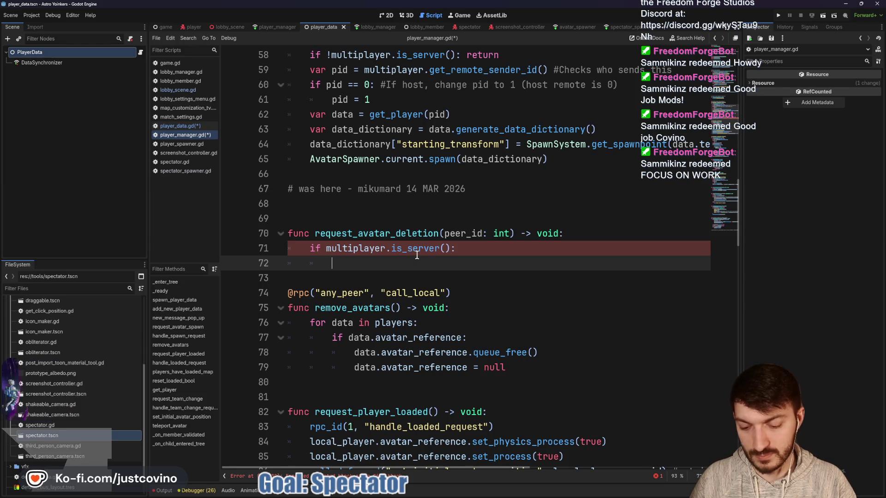
{"action": "type", "text": "get"}
{"action": "key", "text": "Return"}
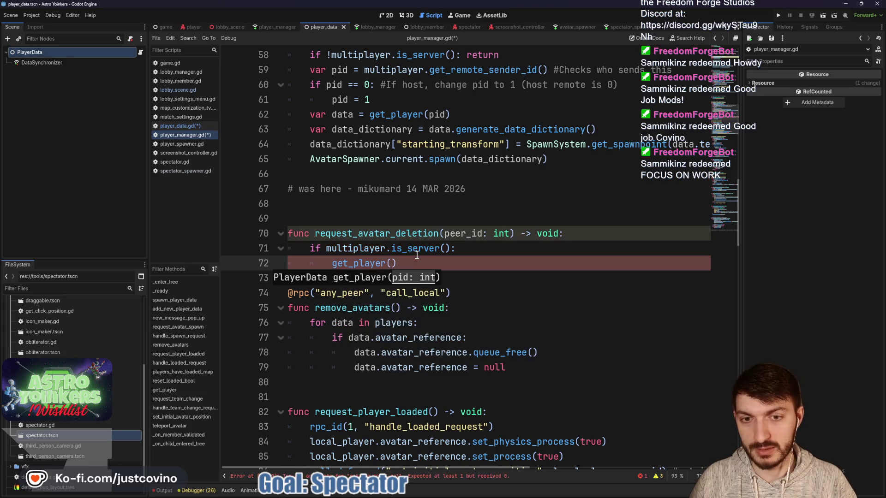
{"action": "type", "text": "eer"}
{"action": "key", "text": "Return"}
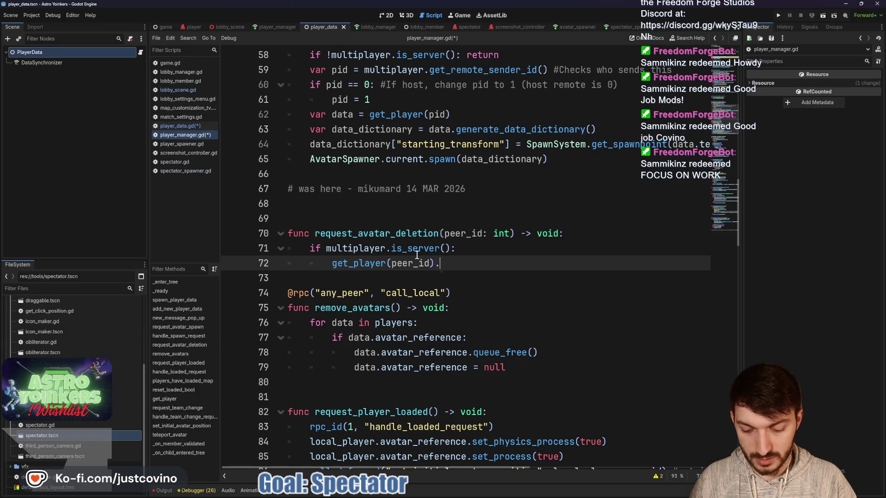
{"action": "type", "text": ".avata"}
{"action": "key", "text": "Return"}
{"action": "type", "text": ".queu"}
{"action": "key", "text": "Return"}
{"action": "key", "text": "BackSpace"}
{"action": "key", "text": "BackSpace"}
{"action": "key", "text": "BackSpace"}
{"action": "type", "text": "fr"}
{"action": "key", "text": "Return"}
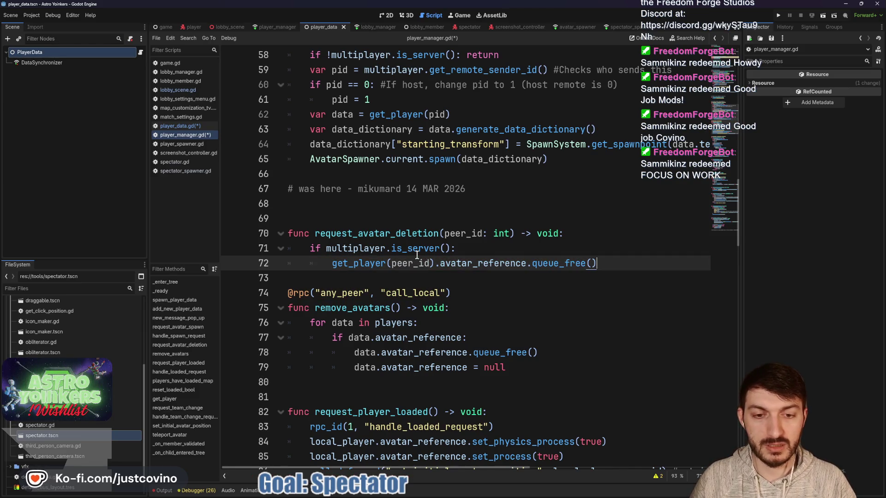
{"action": "key", "text": "Return"}
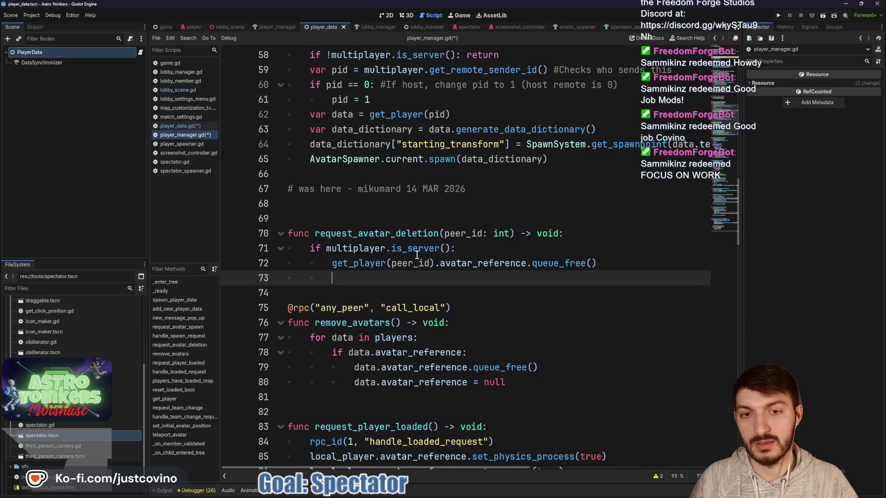
Store get_player(peer_id) in var data and call data.avatar_reference.queue_free() instead
{"action": "left_click", "coordinate": [464, 252]}
{"action": "key", "text": "Return"}
{"action": "type", "text": "var data"}
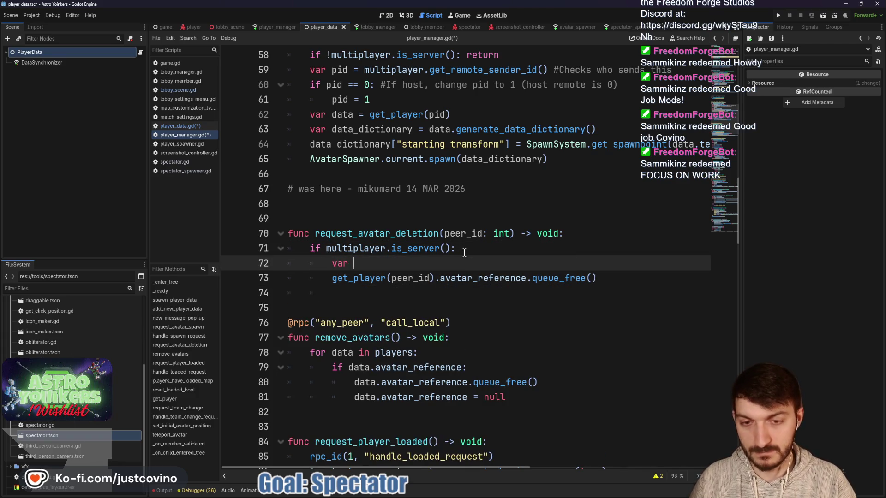
{"action": "type", "text": " ="}
{"action": "left_click", "coordinate": [357, 279]}
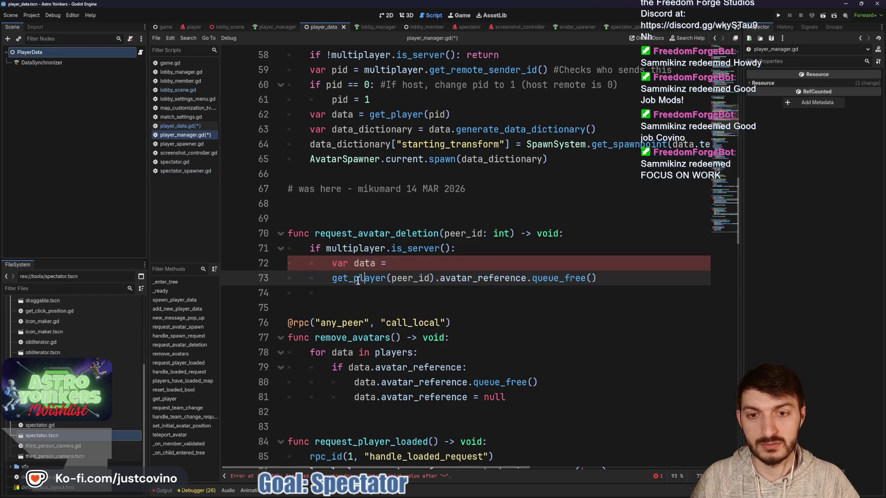
{"action": "left_click_drag", "start_coordinate": [333, 279], "coordinate": [434, 279]}
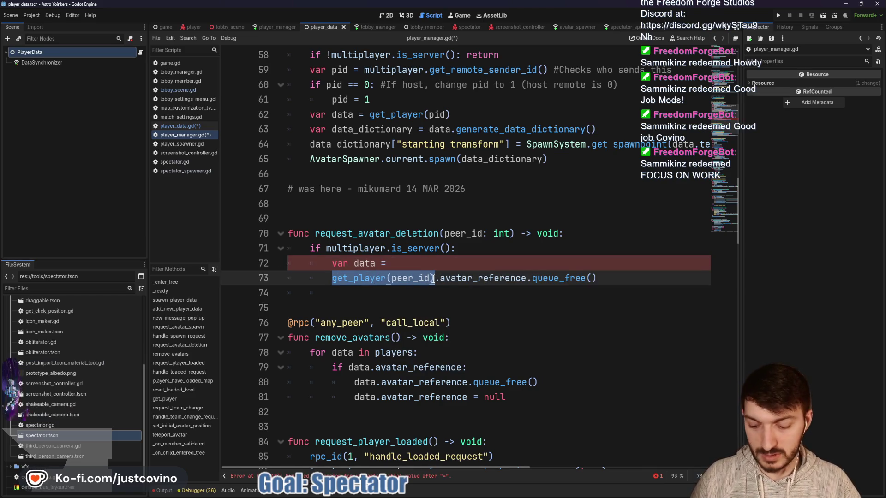
{"action": "key", "text": "ctrl+x"}
{"action": "key", "text": "Up"}
{"action": "key", "text": "End"}
{"action": "key", "text": "ctrl+v"}
{"action": "key", "text": "Down"}
{"action": "key", "text": "Home"}
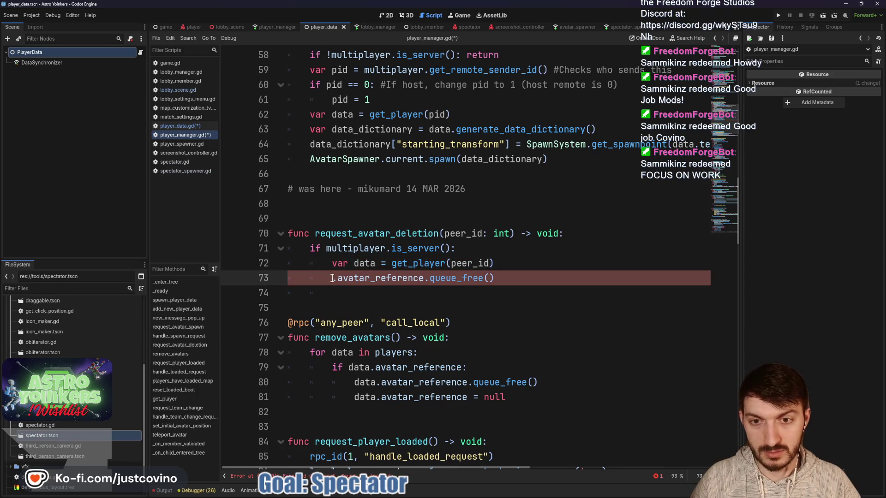
{"action": "type", "text": "data"}
Set data.avatar_reference = null after freeing it and save player_manager.gd
{"action": "left_click", "coordinate": [535, 278]}
{"action": "key", "text": "Return"}
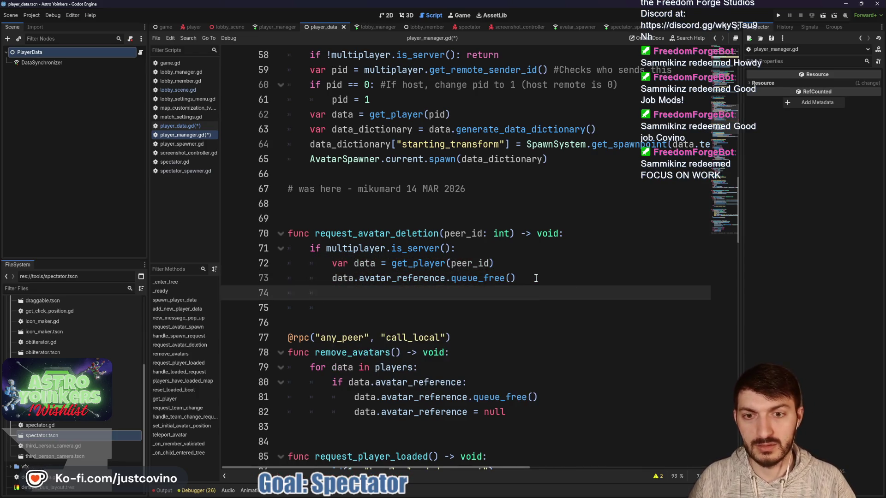
{"action": "type", "text": "data.a"}
{"action": "key", "text": "Return"}
{"action": "type", "text": "= null"}
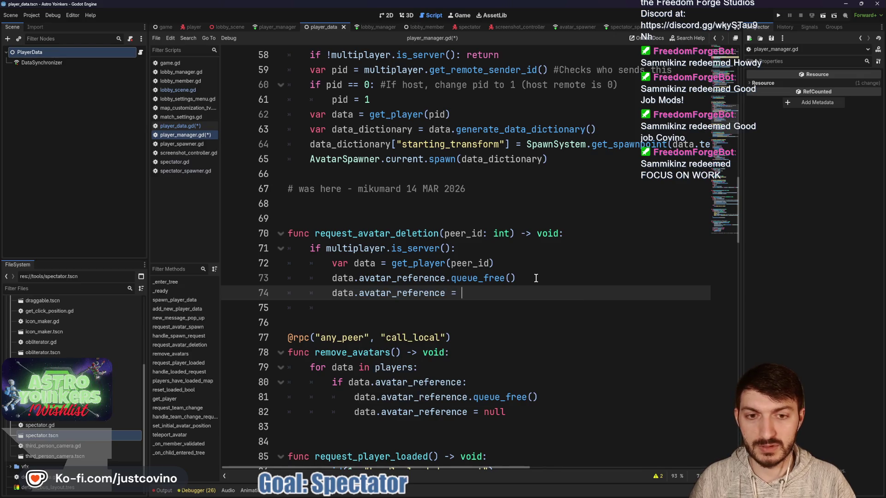
{"action": "left_click", "coordinate": [536, 277]}
{"action": "key", "text": "ctrl+s"}
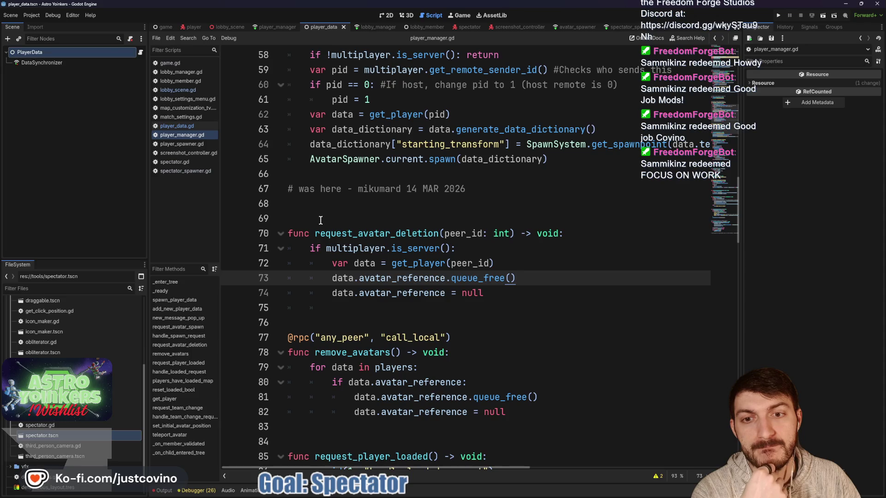
Search the whole project for remove_avatars and jump to its rpc call in win_scene.gd
{"action": "scroll", "coordinate": [369, 221], "scroll_direction": "down", "scroll_amount": 1}
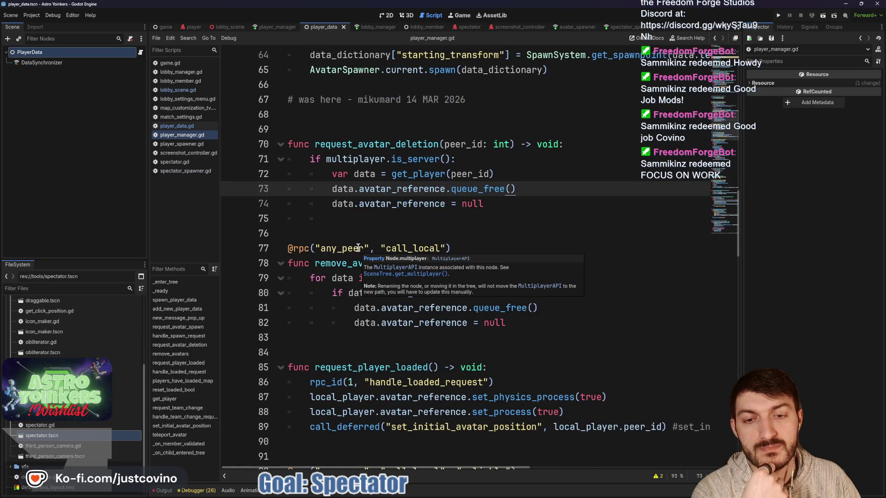
{"action": "double_click", "coordinate": [326, 308]}
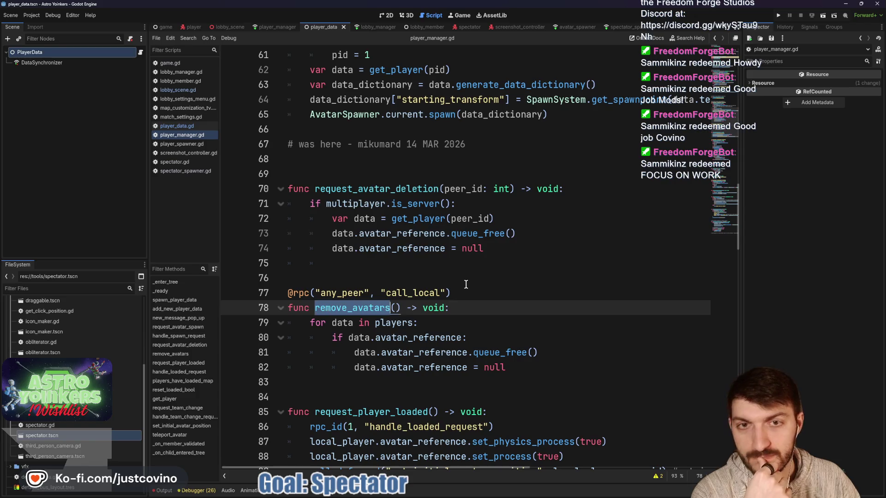
{"action": "key", "text": "ctrl+shift+f"}
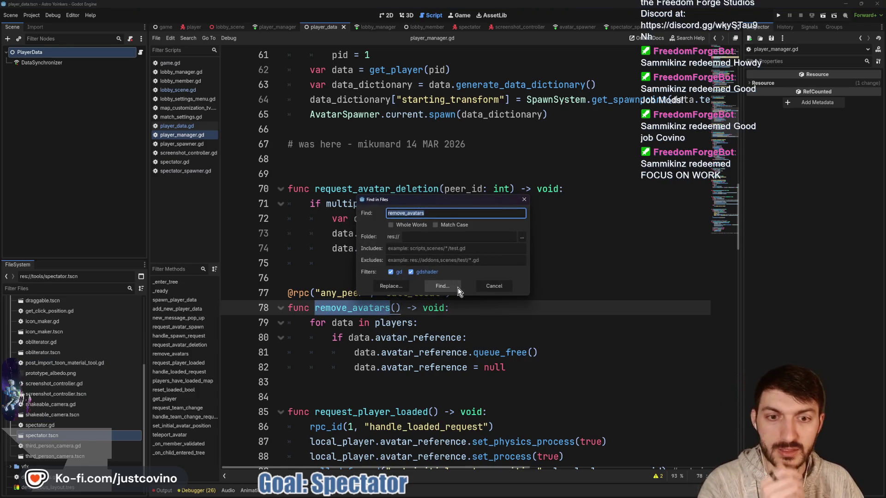
{"action": "left_click", "coordinate": [446, 286]}
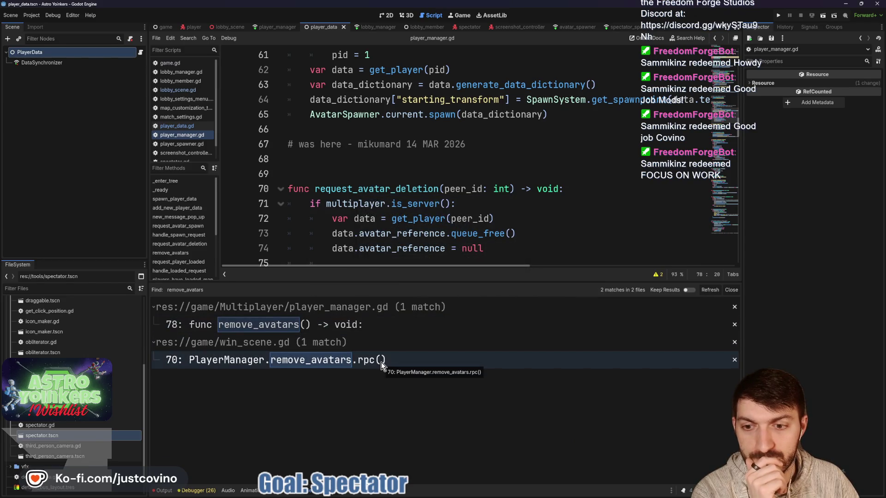
{"action": "left_click", "coordinate": [381, 362]}
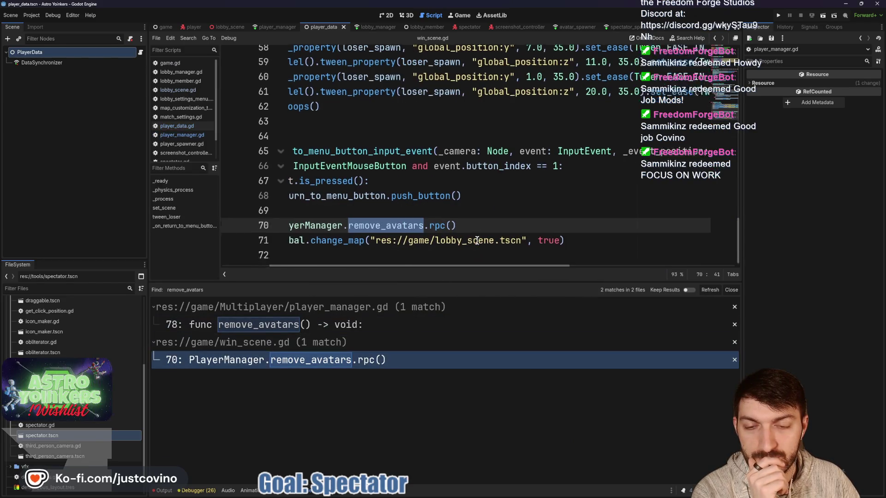
{"action": "scroll", "coordinate": [477, 240], "scroll_direction": "left", "scroll_amount": 3}
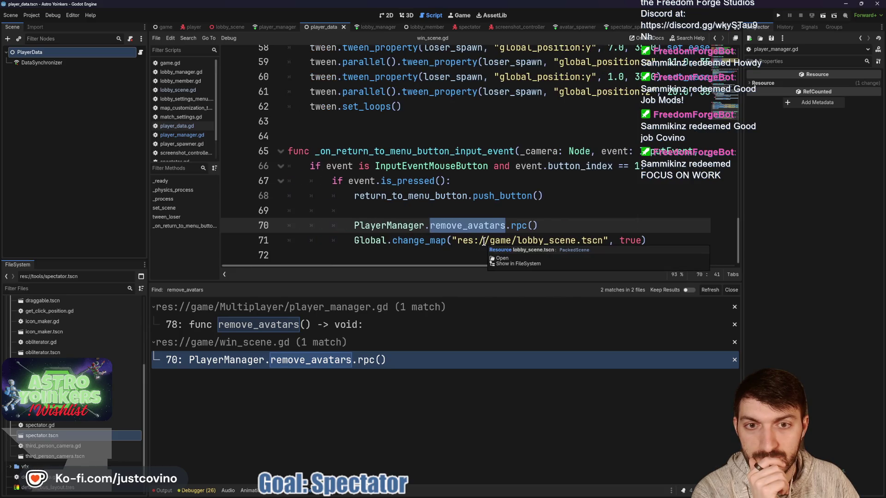
{"action": "scroll", "coordinate": [483, 241], "scroll_direction": "right", "scroll_amount": 2}
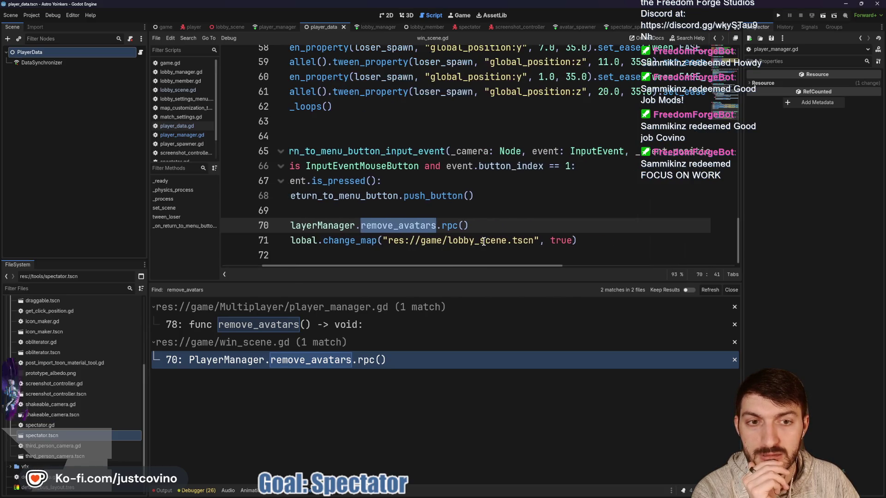
{"action": "scroll", "coordinate": [481, 241], "scroll_direction": "left", "scroll_amount": 2}
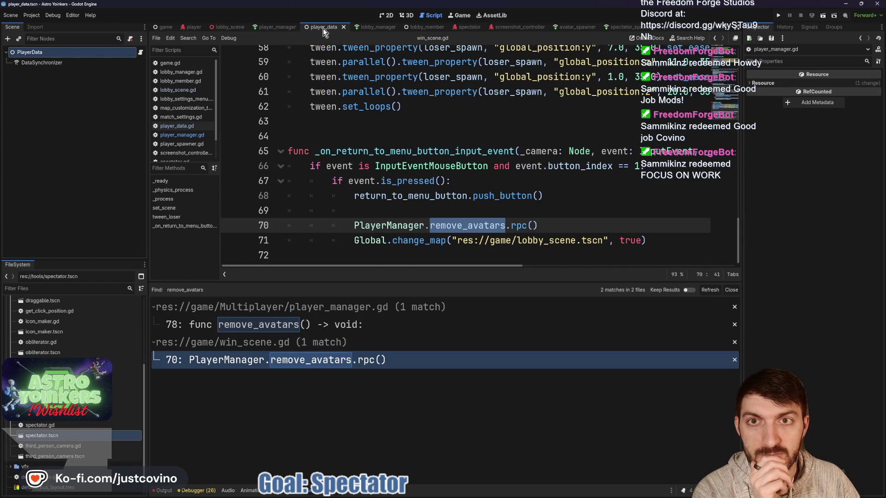
In player_manager.gd, rewrite request_avatar_deletion as an RPC remove_specific_avatar(pid) that frees that player's avatar
{"action": "left_click", "coordinate": [274, 27]}
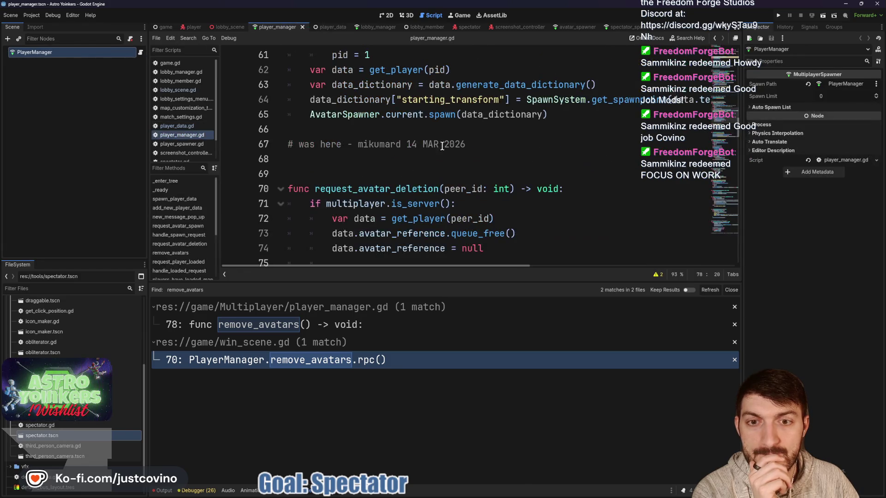
{"action": "scroll", "coordinate": [459, 156], "scroll_direction": "down", "scroll_amount": 2}
{"action": "scroll", "coordinate": [448, 170], "scroll_direction": "down", "scroll_amount": 1}
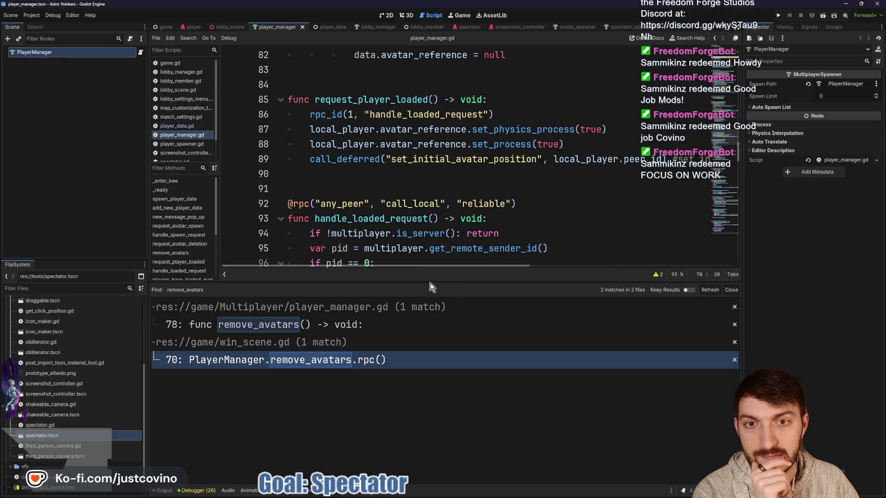
{"action": "key", "text": "ctrl+j"}
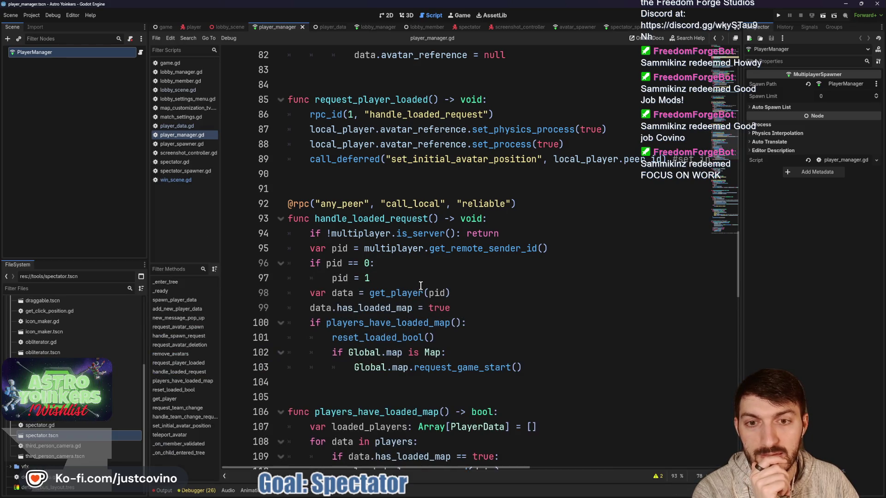
{"action": "scroll", "coordinate": [420, 286], "scroll_direction": "up", "scroll_amount": 7}
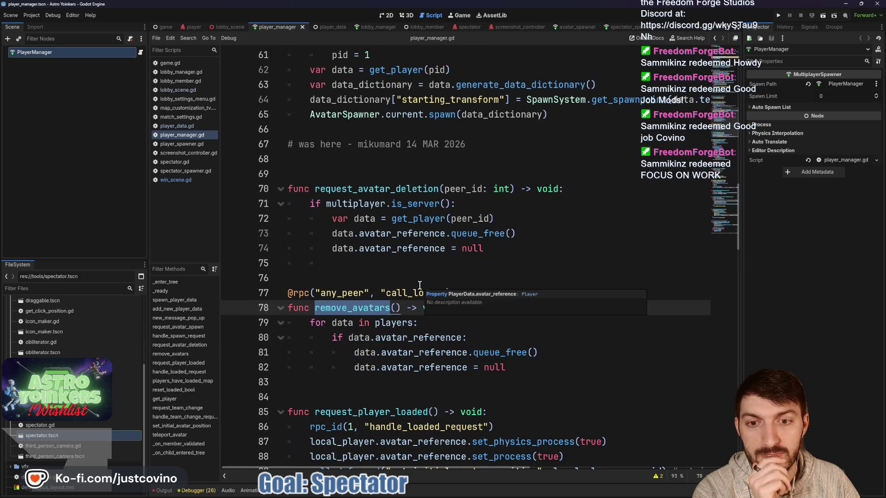
{"action": "scroll", "coordinate": [420, 285], "scroll_direction": "down", "scroll_amount": 2}
{"action": "scroll", "coordinate": [377, 233], "scroll_direction": "up", "scroll_amount": 2}
{"action": "type", "text": "tar_reference = null"}
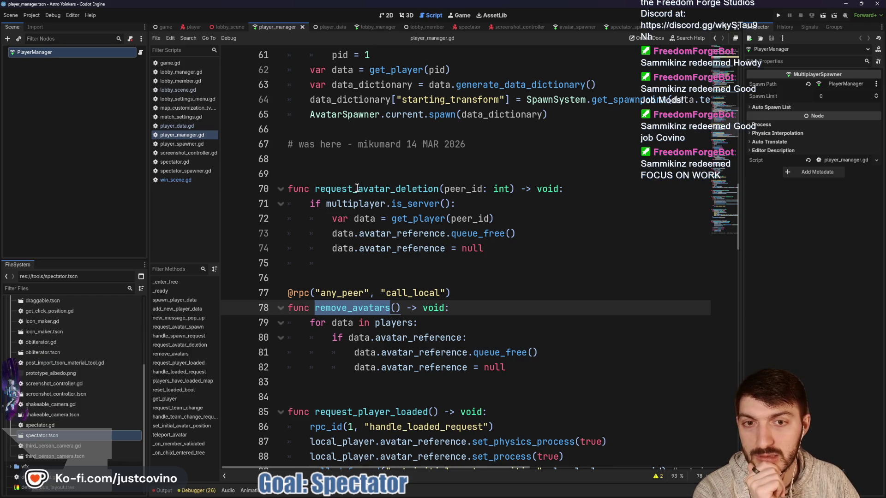
{"action": "left_click_drag", "start_coordinate": [315, 189], "coordinate": [438, 189]}
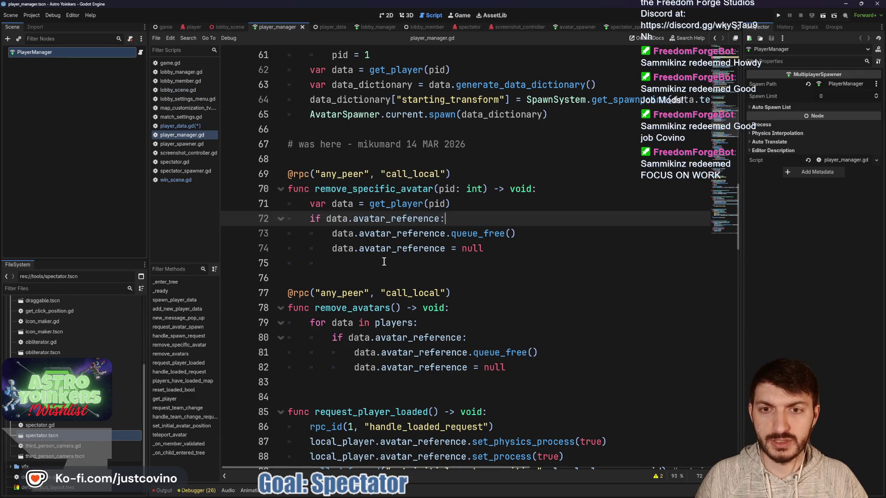
Insert blank lines below handle_spawn_request to make room for a new function
{"action": "scroll", "coordinate": [383, 261], "scroll_direction": "up", "scroll_amount": 5}
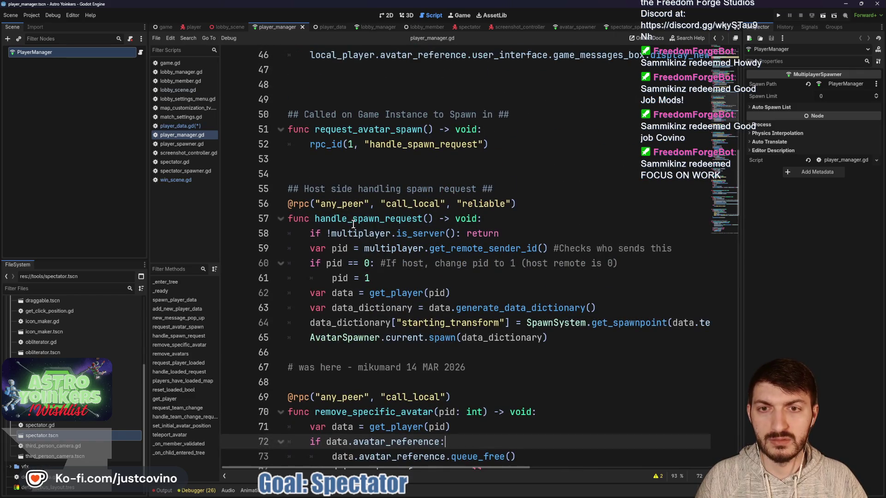
{"action": "scroll", "coordinate": [353, 224], "scroll_direction": "up", "scroll_amount": 3}
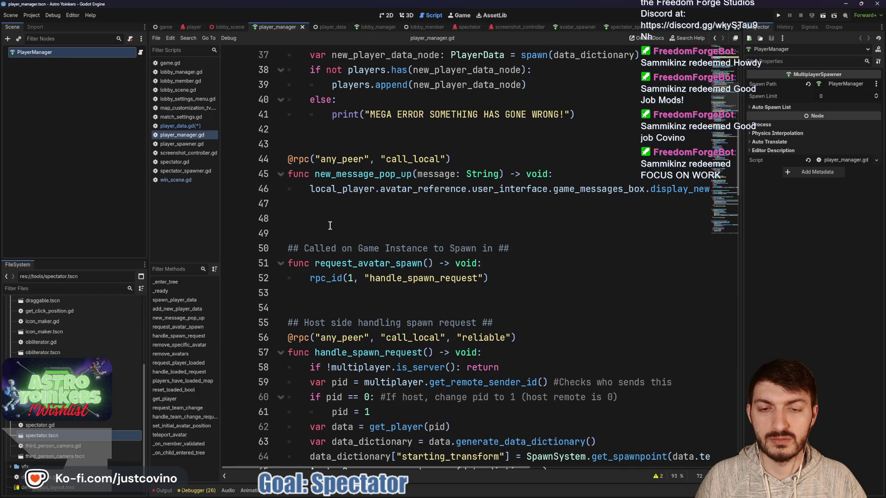
{"action": "scroll", "coordinate": [329, 226], "scroll_direction": "down", "scroll_amount": 4}
{"action": "left_click", "coordinate": [323, 314]}
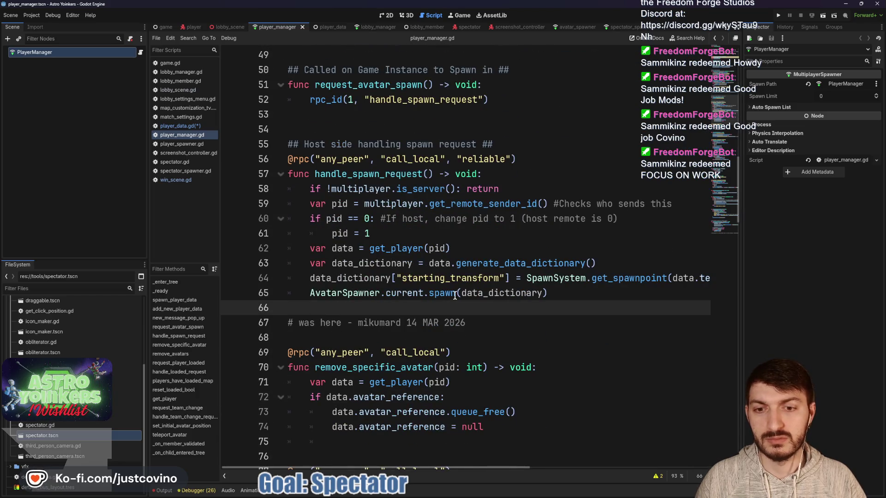
{"action": "key", "text": "Return"}
{"action": "key", "text": "Return"}
{"action": "key", "text": "Return"}
Write func request_spectator_spawn() -> void: whose body calls rpc_id(1, "handle_spectator_spawn_request")
{"action": "key", "text": "Up"}
{"action": "key", "text": "Up"}
{"action": "key", "text": "Up"}
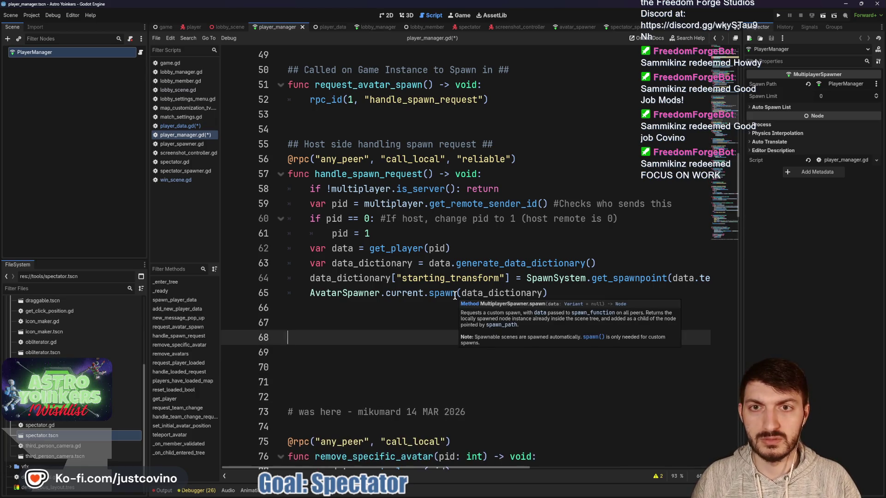
{"action": "type", "text": "func request_"}
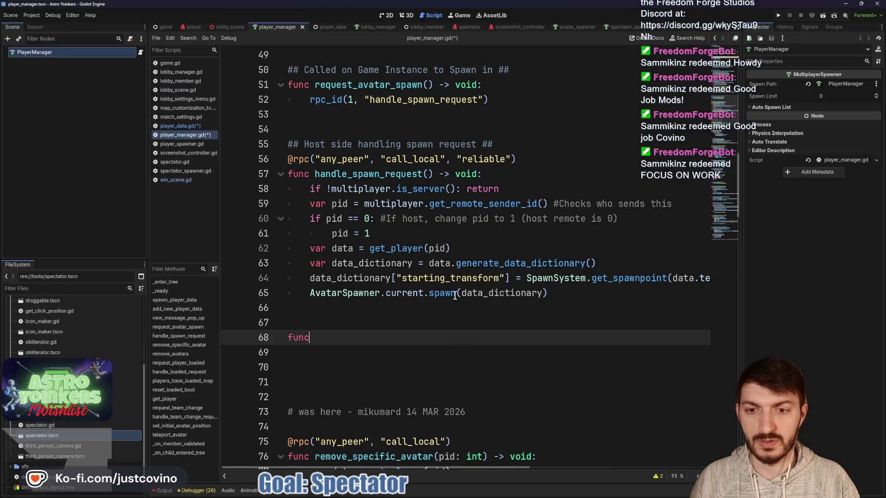
{"action": "type", "text": "spectator_spawn"}
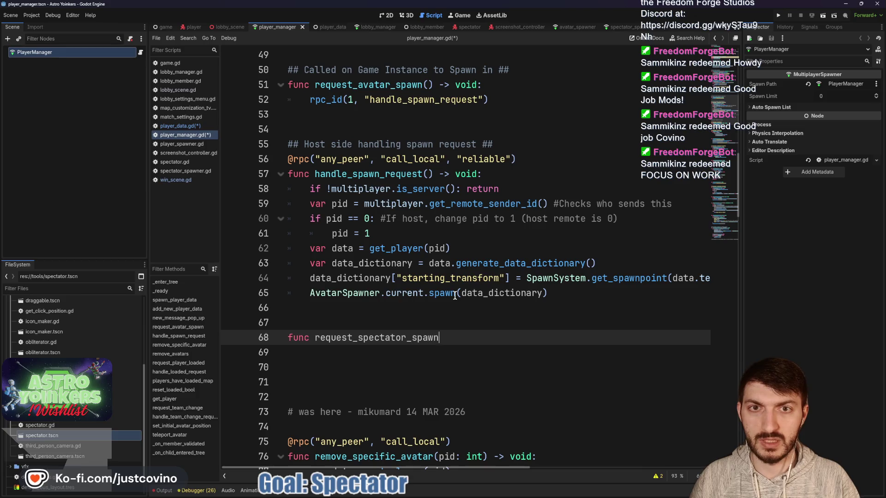
{"action": "type", "text": "() -> void:"}
{"action": "key", "text": "Return"}
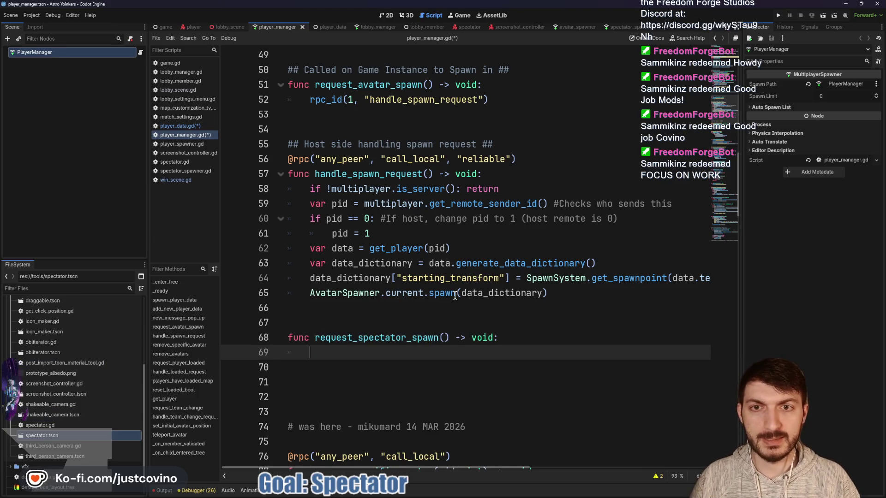
{"action": "type", "text": "rpc"}
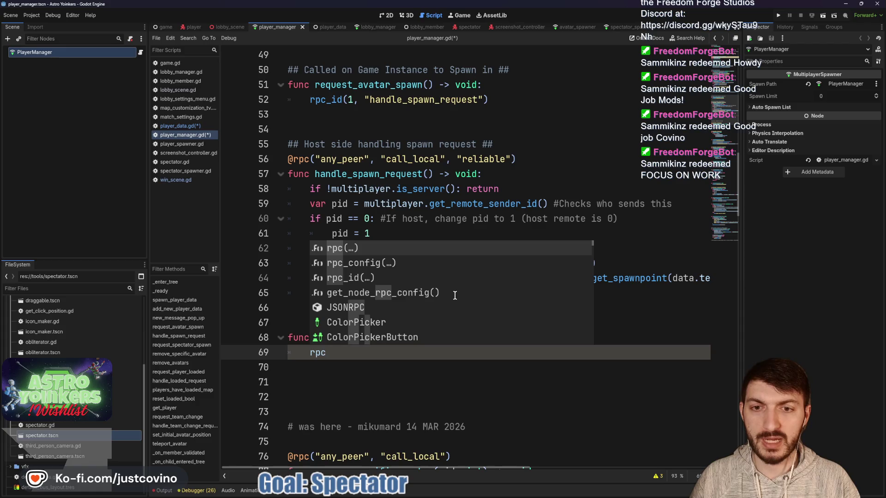
{"action": "type", "text": "_id"}
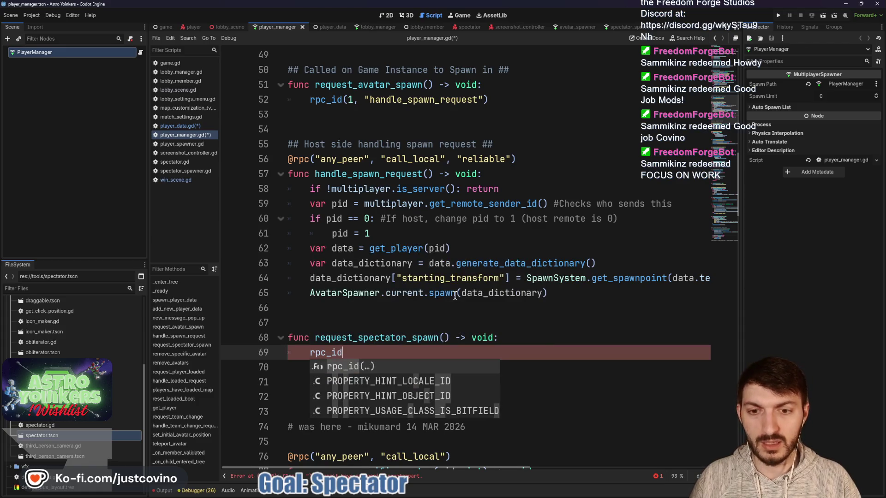
{"action": "key", "text": "Return"}
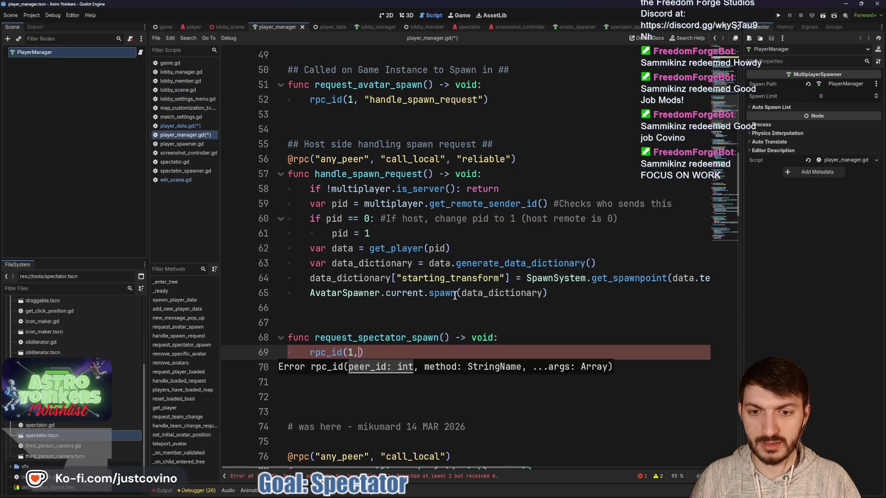
{"action": "type", "text": "1, \"handle_spectato"}
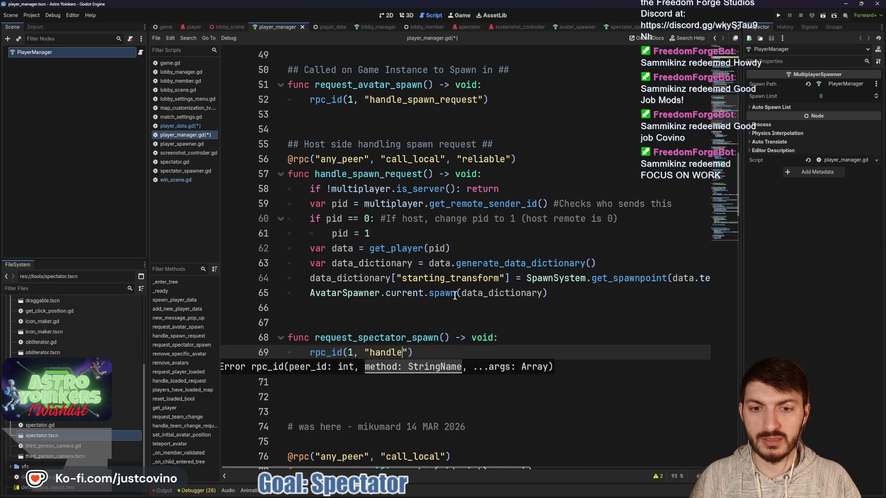
{"action": "type", "text": "r_spawn_req"}
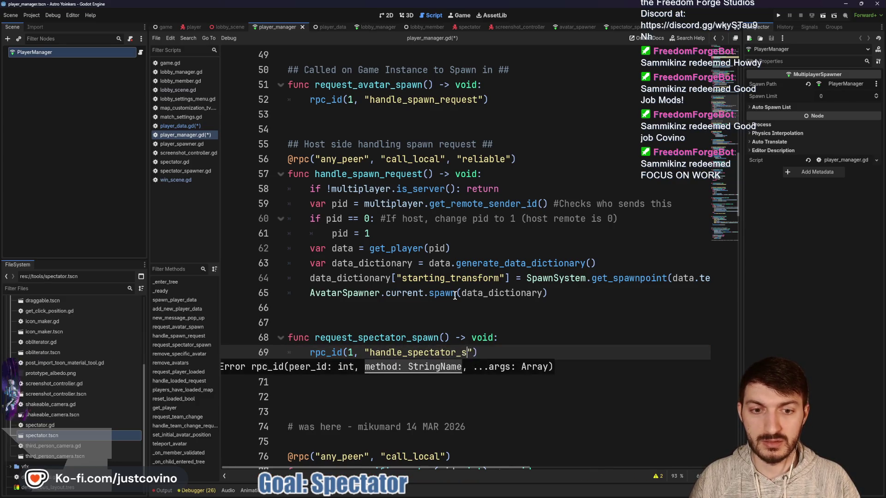
{"action": "type", "text": "uest"}
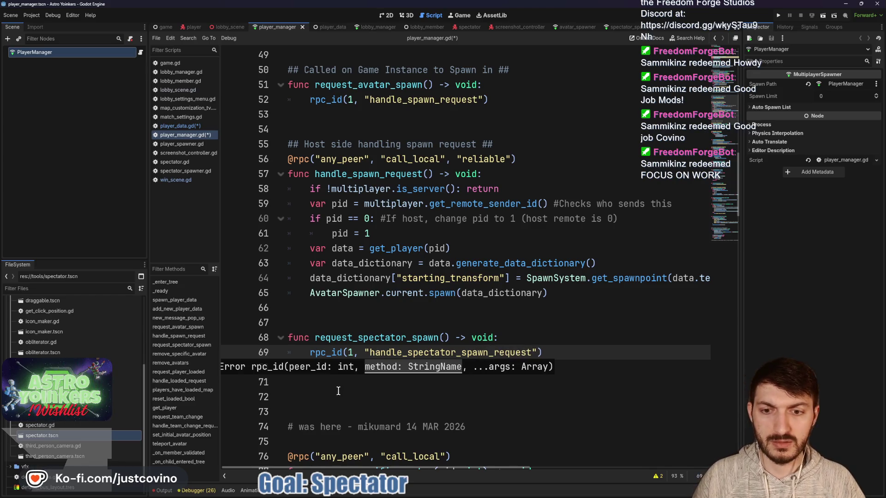
{"action": "left_click", "coordinate": [339, 391]}
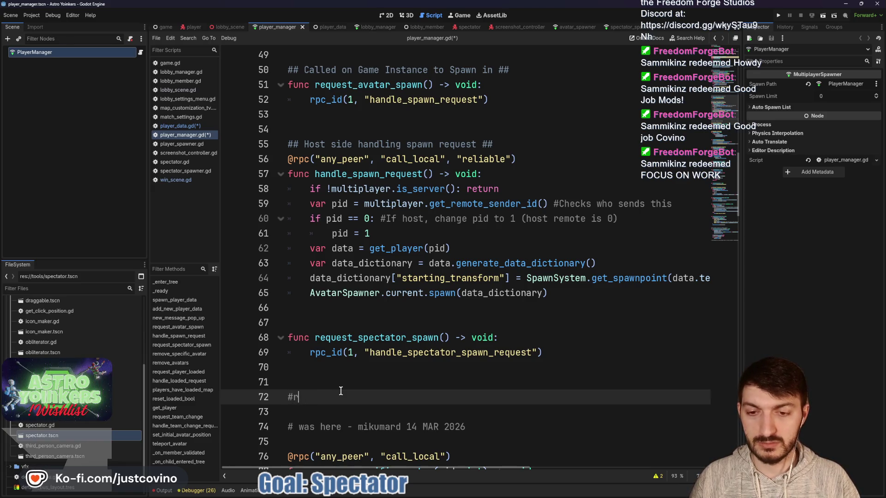
{"action": "type", "text": "@rpc("}
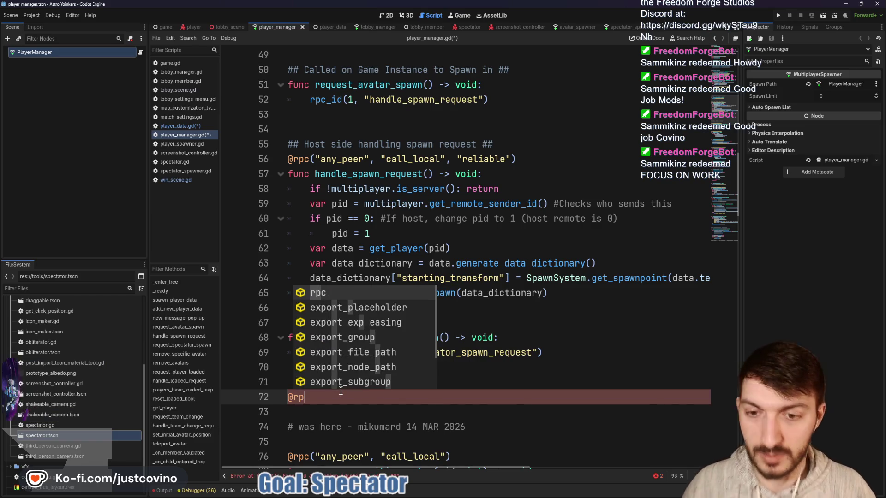
{"action": "key", "text": "Return"}
{"action": "type", "text": ","}
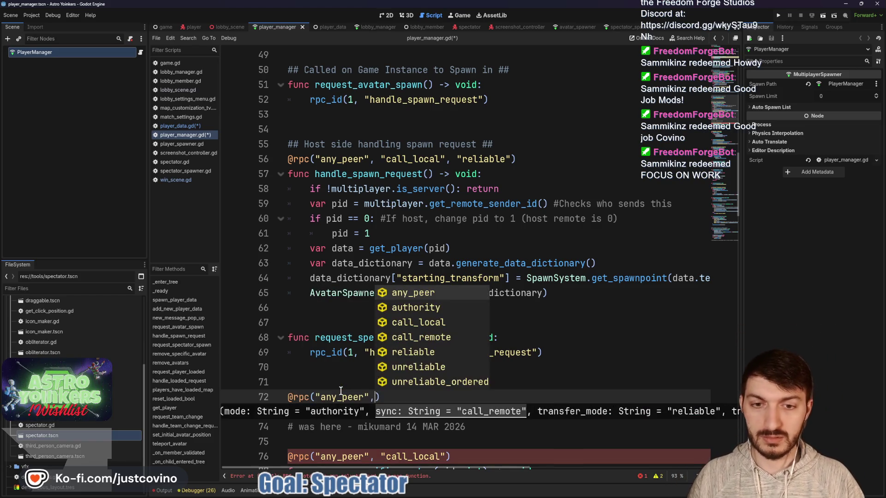
{"action": "key", "text": "Down"}
{"action": "key", "text": "Down"}
{"action": "key", "text": "Return"}
{"action": "type", "text": ","}
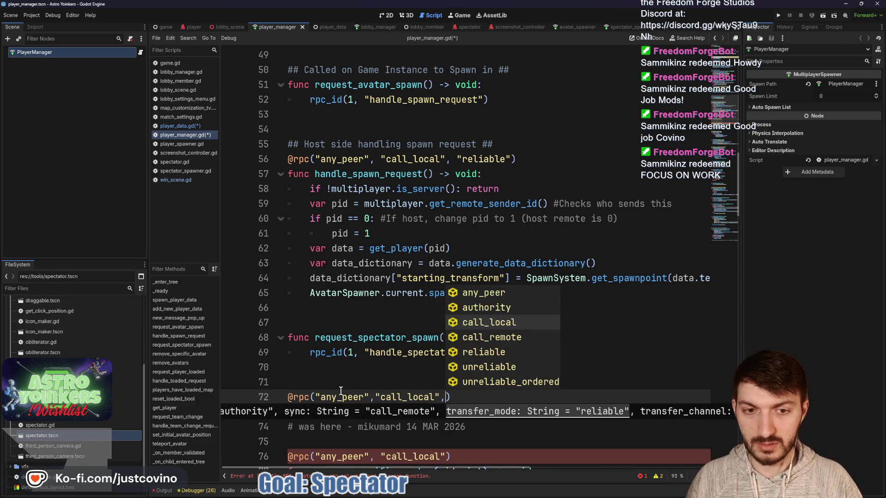
{"action": "key", "text": "Down"}
{"action": "key", "text": "Down"}
{"action": "key", "text": "Return"}
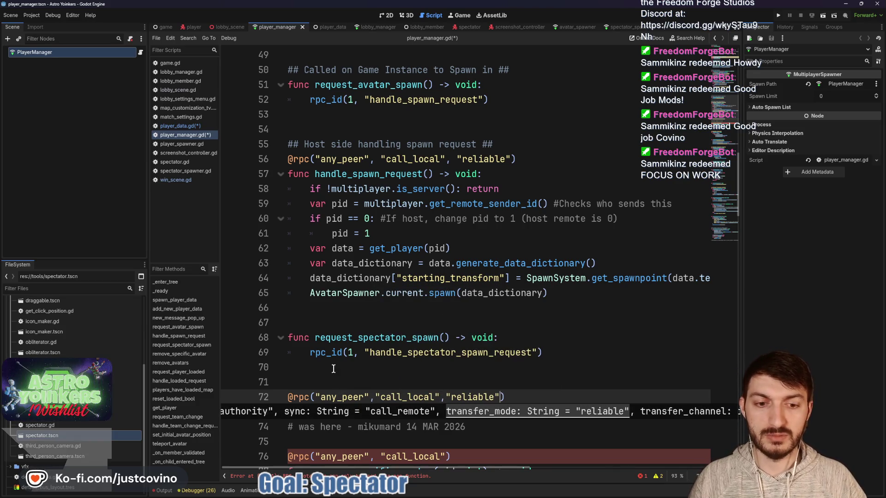
{"action": "left_click", "coordinate": [547, 397]}
{"action": "key", "text": "Return"}
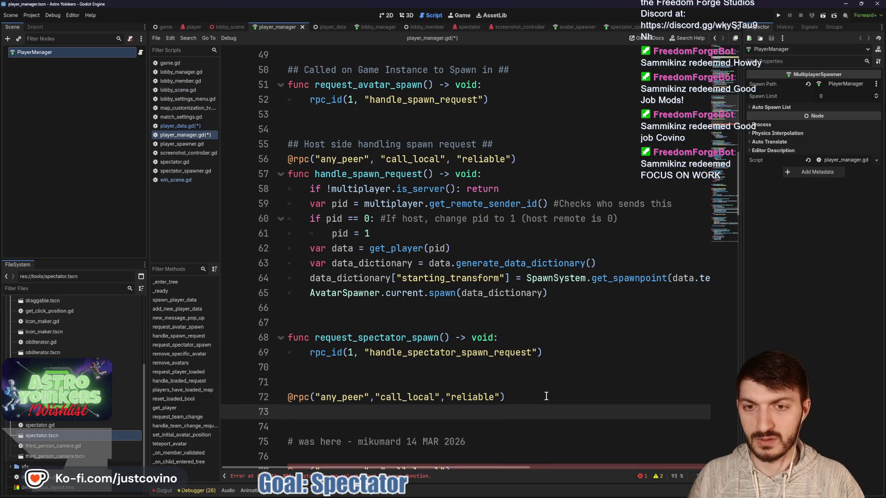
Declare func handle_spectator_spawn_request() -> void: that returns early if !multiplayer.is_server()
{"action": "type", "text": "func handle_"}
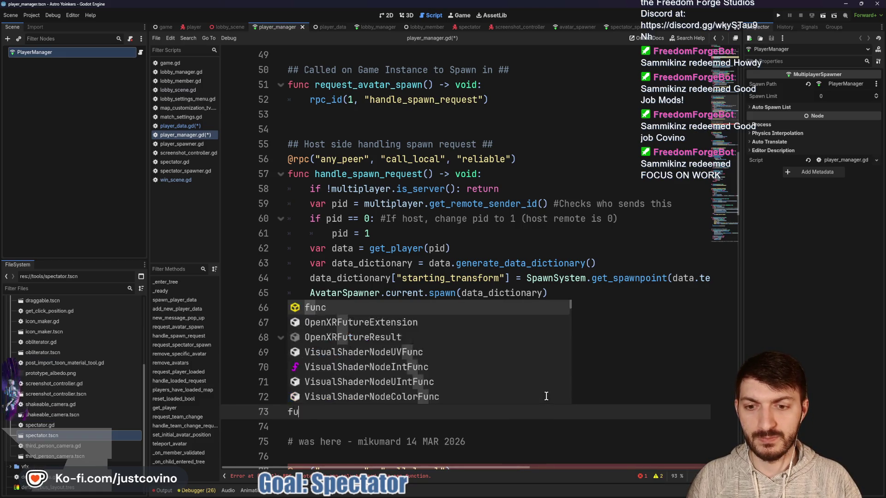
{"action": "type", "text": "spectator_"}
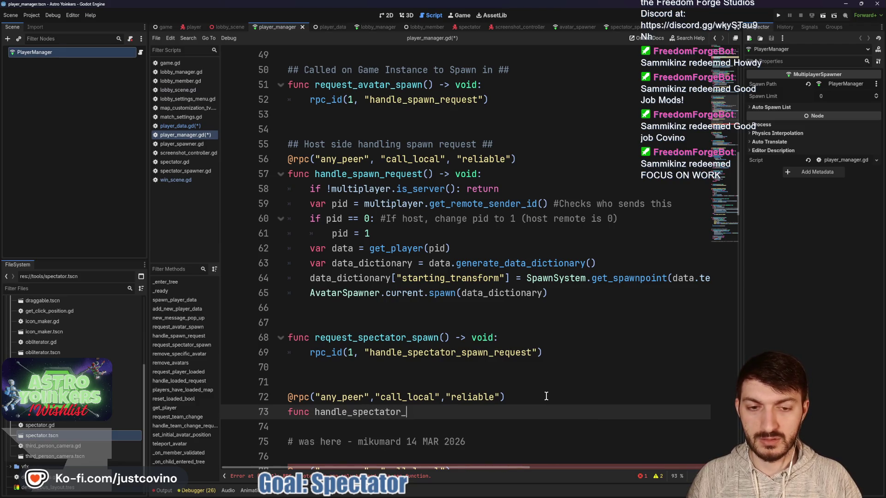
{"action": "type", "text": "spawn_request() -> "}
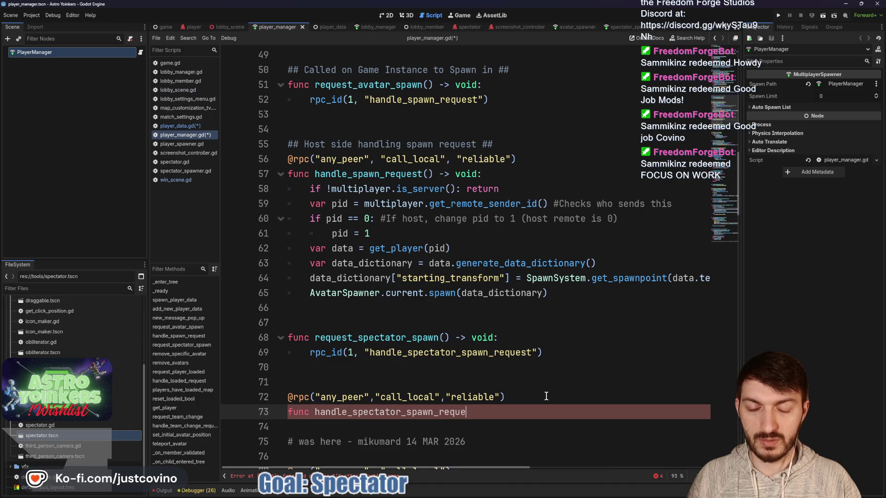
{"action": "type", "text": "void:"}
{"action": "key", "text": "Return"}
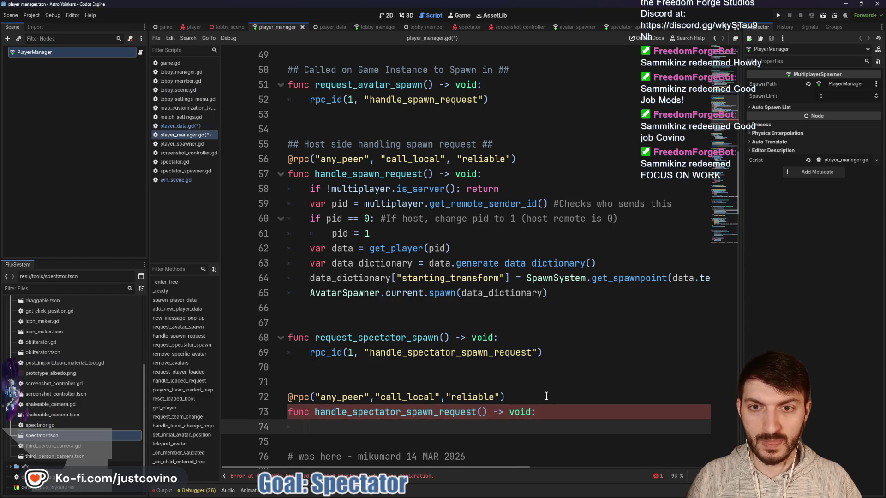
{"action": "type", "text": "if ! mult"}
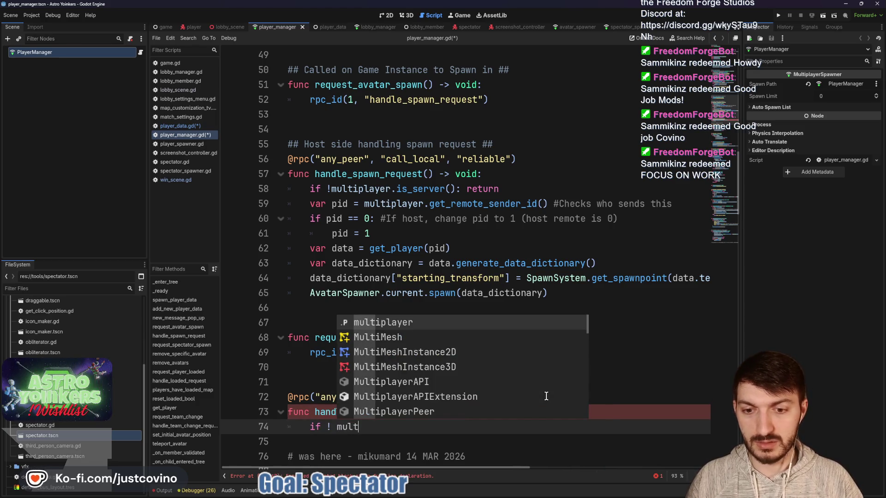
{"action": "key", "text": "BackSpace"}
{"action": "key", "text": "BackSpace"}
{"action": "key", "text": "BackSpace"}
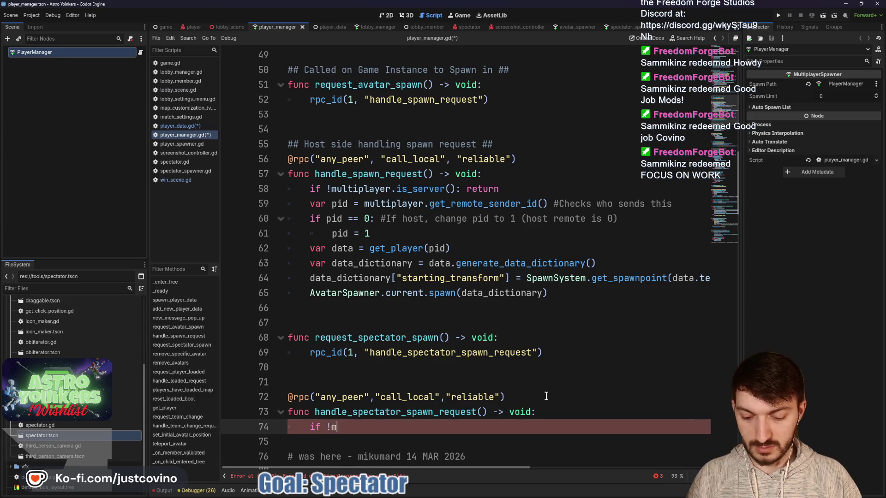
{"action": "type", "text": "ultiplayer.is"}
{"action": "key", "text": "Return"}
{"action": "type", "text": ":"}
{"action": "key", "text": "Return"}
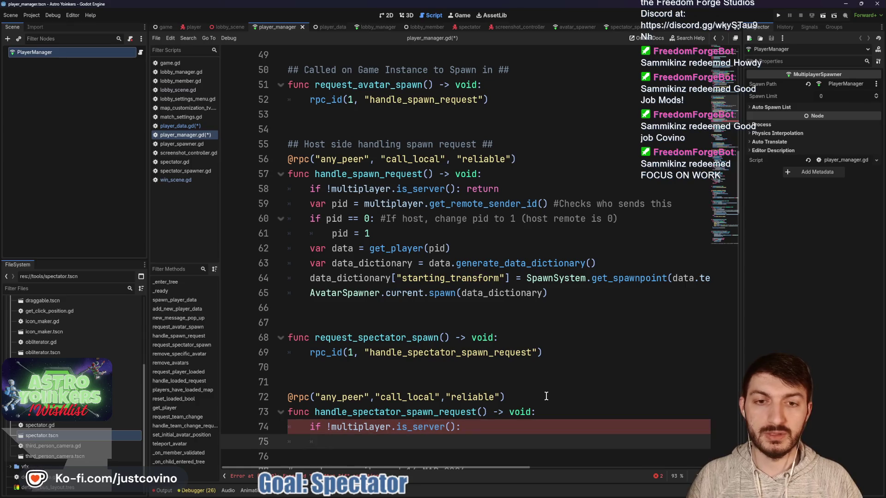
{"action": "scroll", "coordinate": [545, 396], "scroll_direction": "down", "scroll_amount": 4}
{"action": "scroll", "coordinate": [542, 323], "scroll_direction": "up", "scroll_amount": 3}
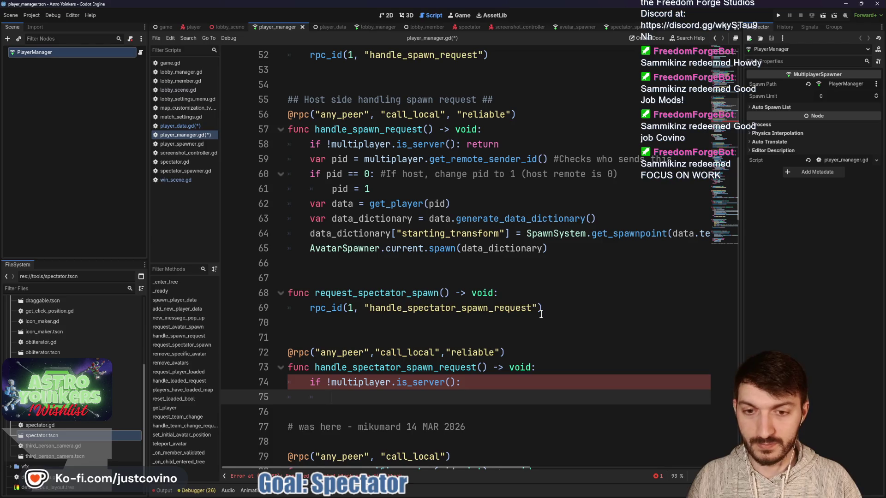
{"action": "left_click", "coordinate": [481, 382]}
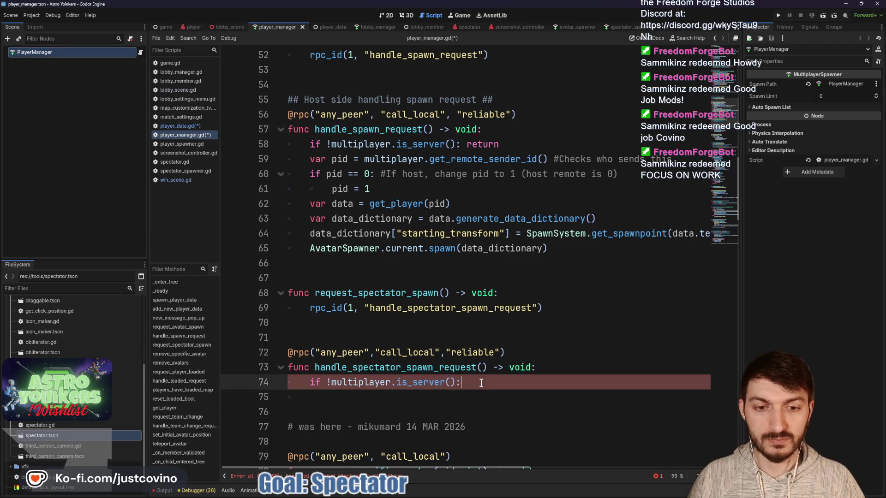
{"action": "type", "text": "return"}
{"action": "left_click", "coordinate": [333, 393]}
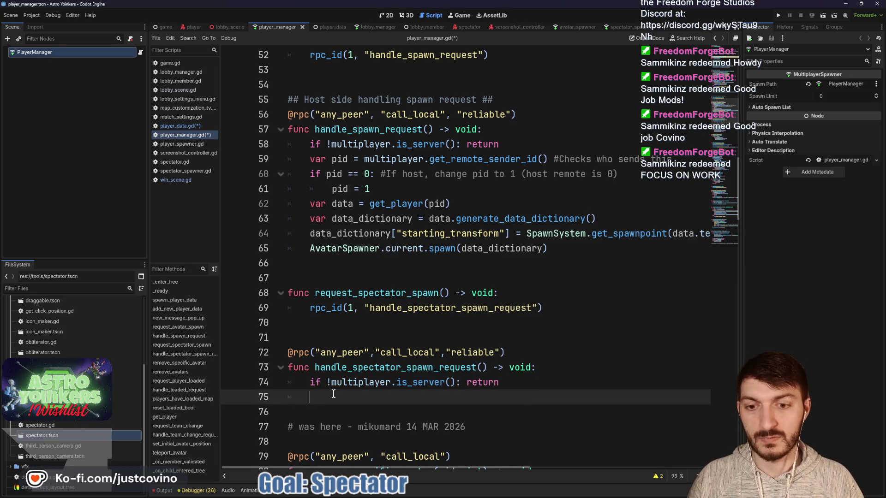
Store the sender's id via multiplayer.get_remote_sender_id() in pid, setting pid to 1 when it is 0
{"action": "key", "text": "BackSpace"}
{"action": "type", "text": "var pid = mul"}
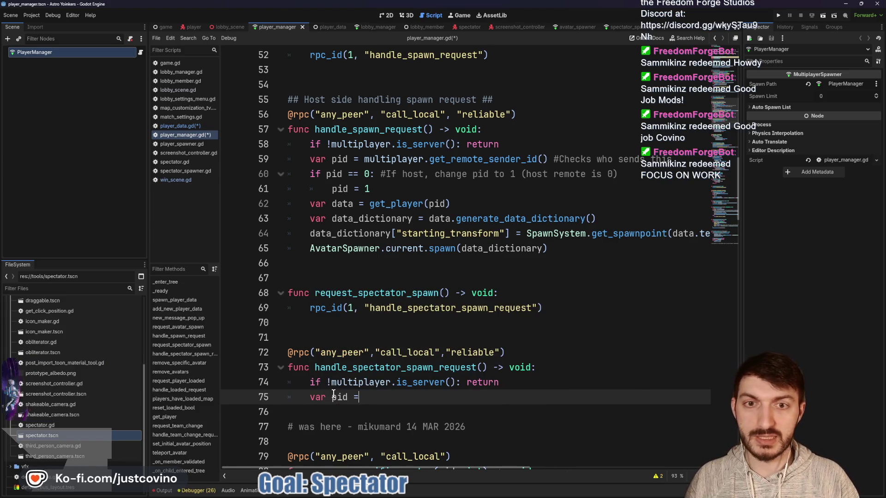
{"action": "type", "text": "tiplayer.get_remote"}
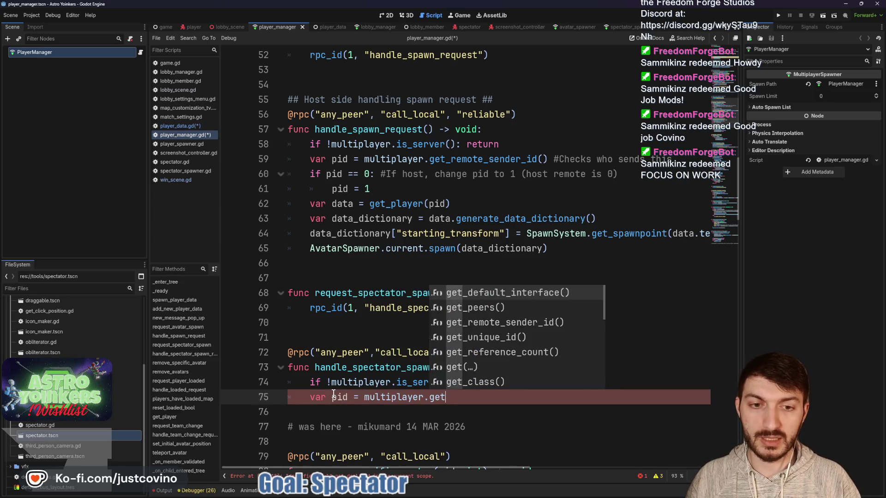
{"action": "key", "text": "Return"}
{"action": "key", "text": "Return"}
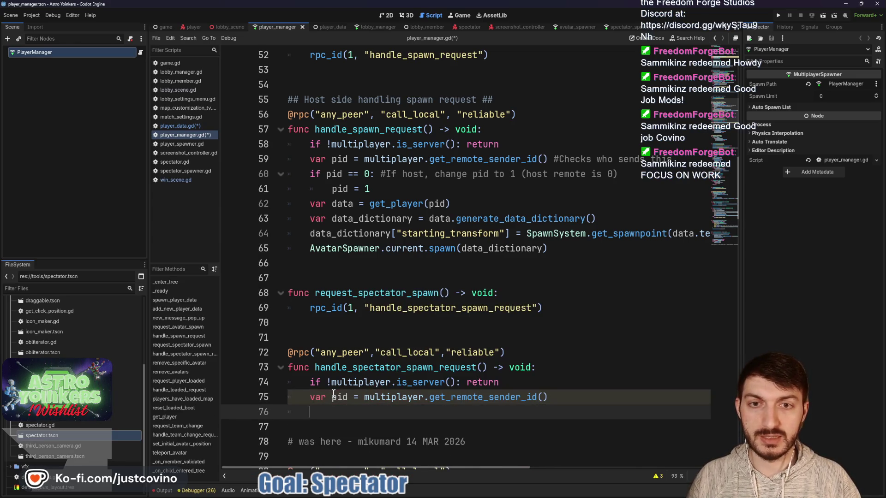
{"action": "type", "text": "if pid == "}
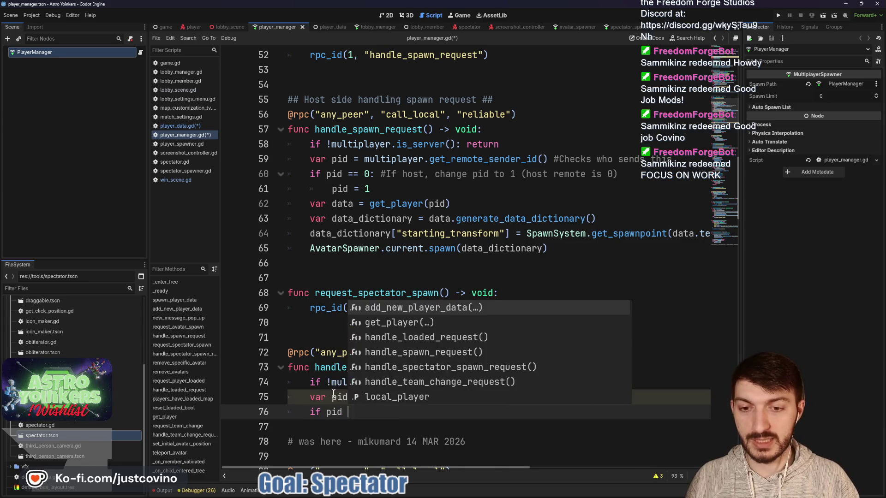
{"action": "type", "text": "0:"}
{"action": "key", "text": "Return"}
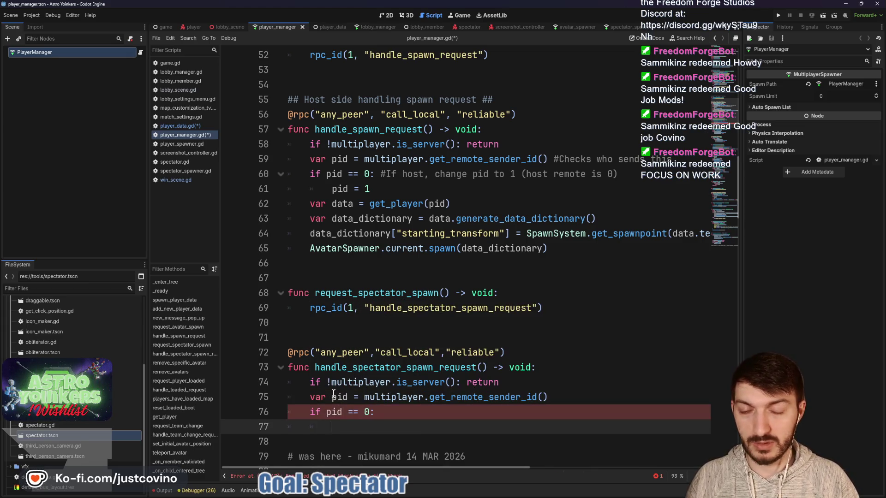
{"action": "type", "text": "id = 1"}
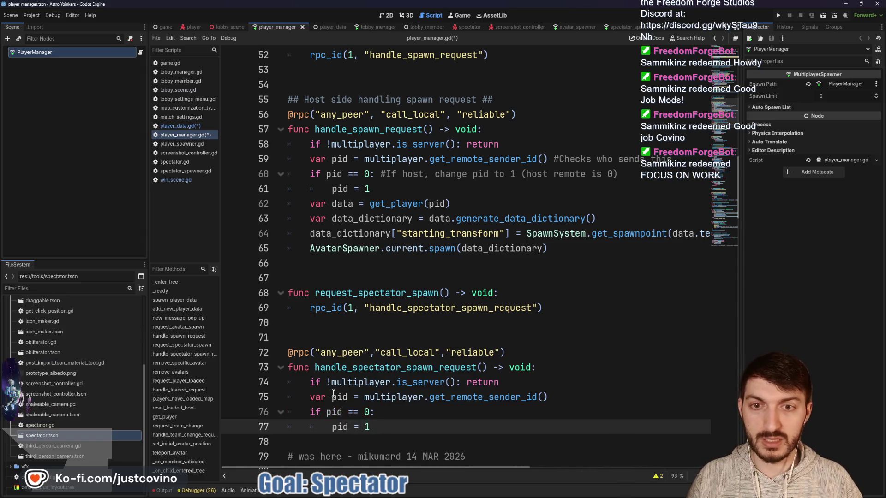
{"action": "key", "text": "Return"}
Fetch the player's data with get_player(pid), begin a data_dictionary line, and view player_data.gd
{"action": "type", "text": "var data ="}
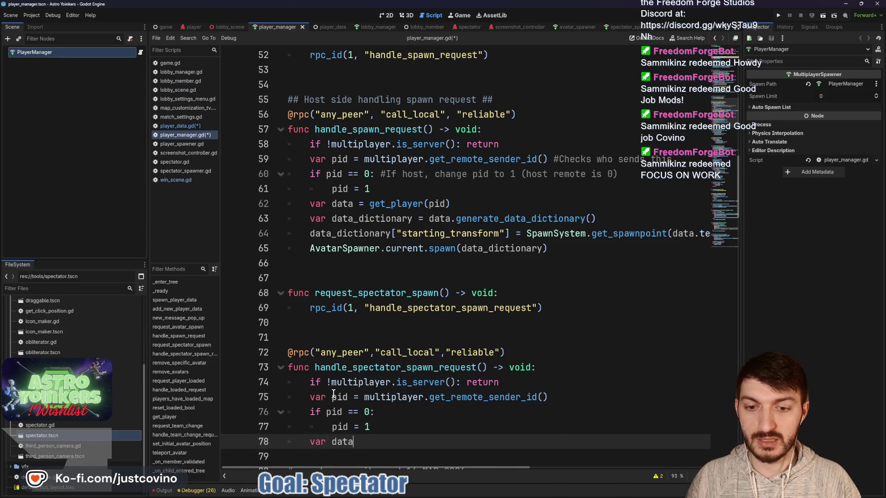
{"action": "type", "text": " get"}
{"action": "key", "text": "Return"}
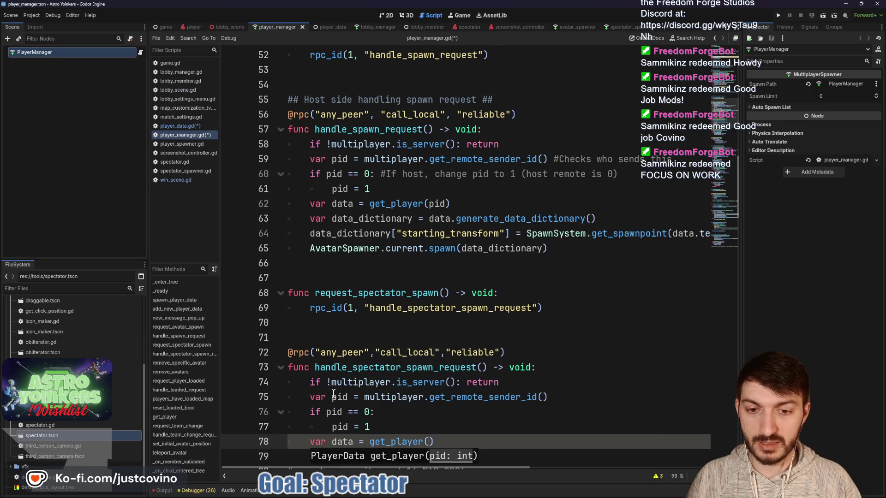
{"action": "type", "text": "pid"}
{"action": "scroll", "coordinate": [361, 351], "scroll_direction": "down", "scroll_amount": 2}
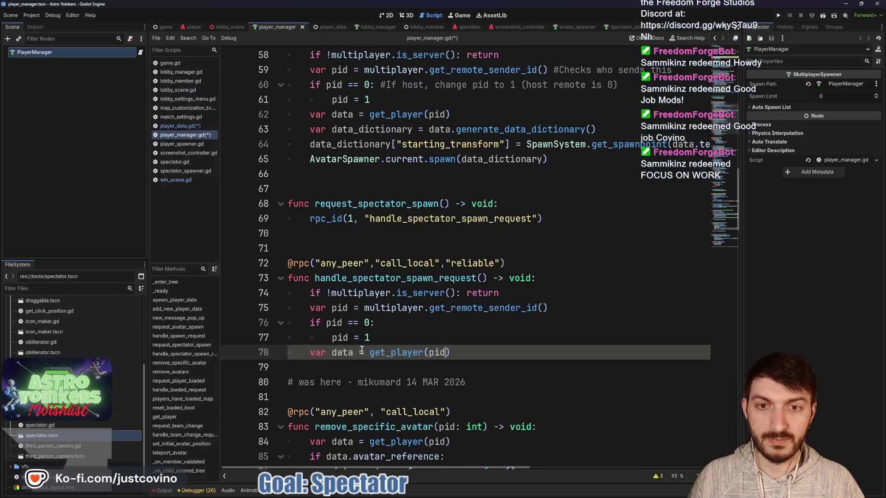
{"action": "key", "text": "Return"}
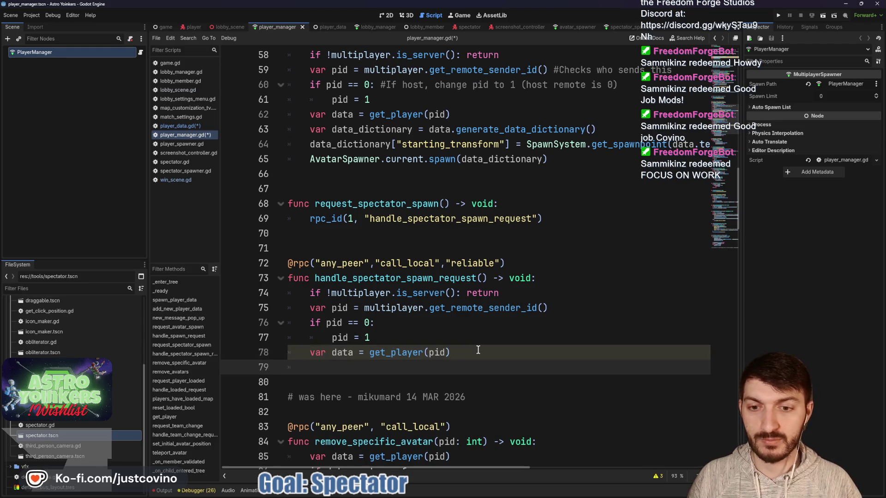
{"action": "type", "text": "var data_dictionary"}
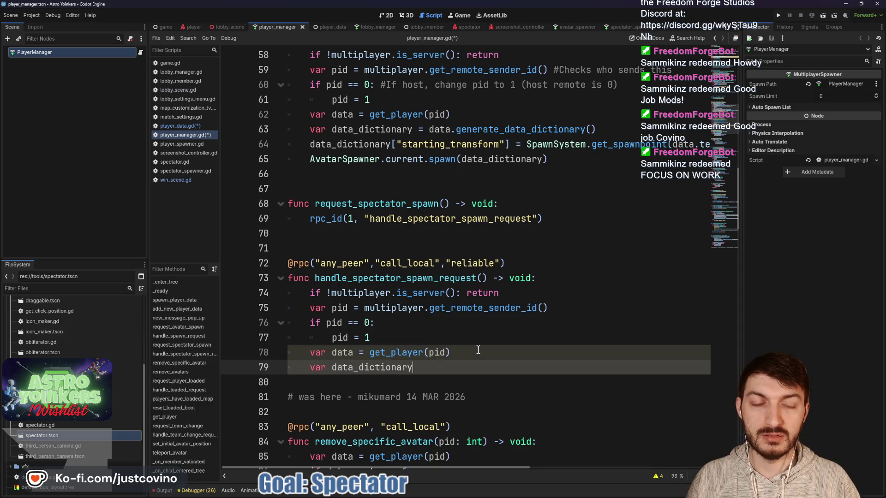
{"action": "type", "text": " = d"}
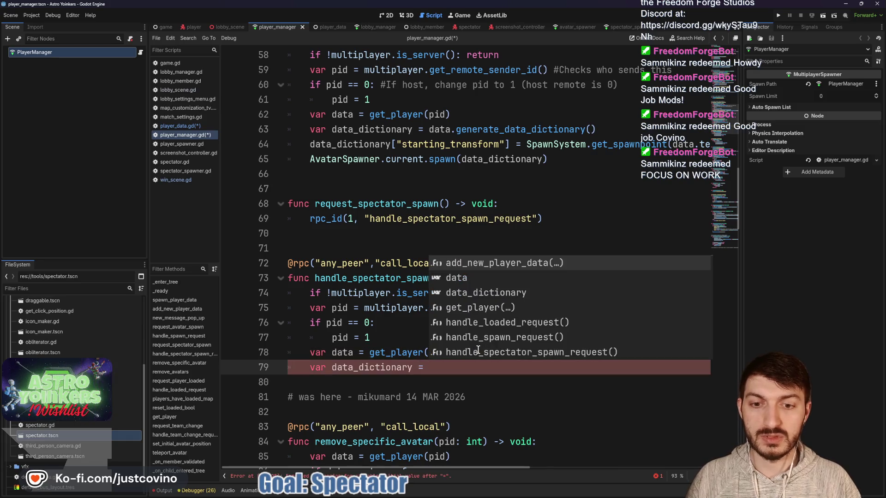
{"action": "type", "text": "ata.generat"}
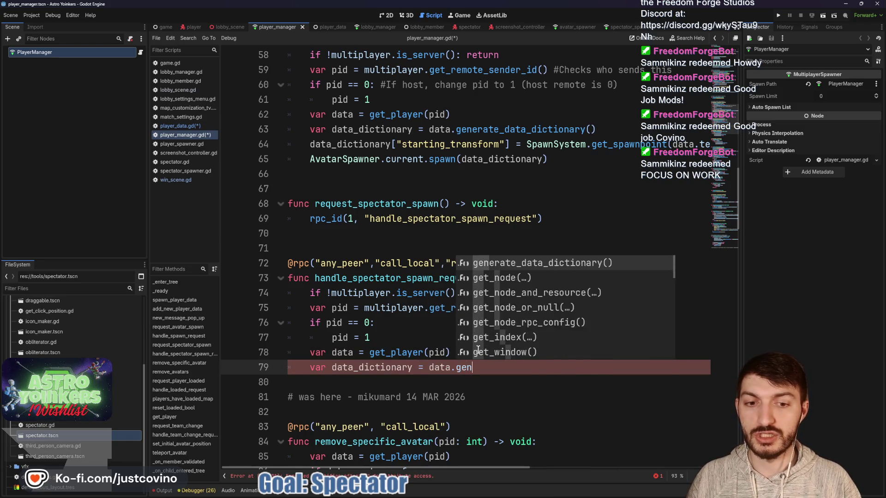
{"action": "type", "text": "e_"}
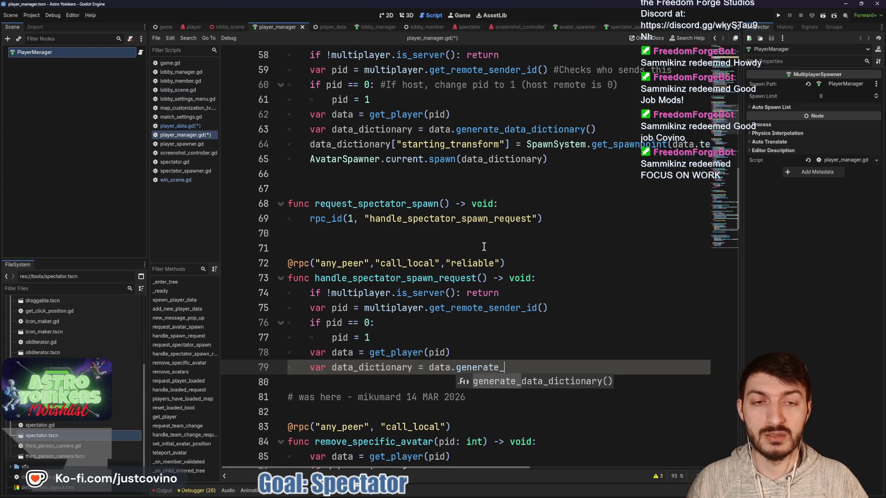
{"action": "left_click", "coordinate": [328, 26]}
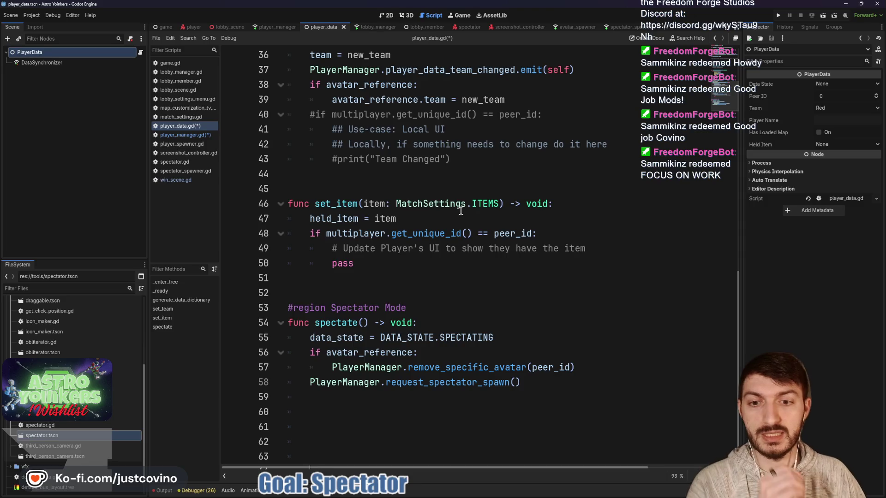
{"action": "scroll", "coordinate": [460, 210], "scroll_direction": "up", "scroll_amount": 7}
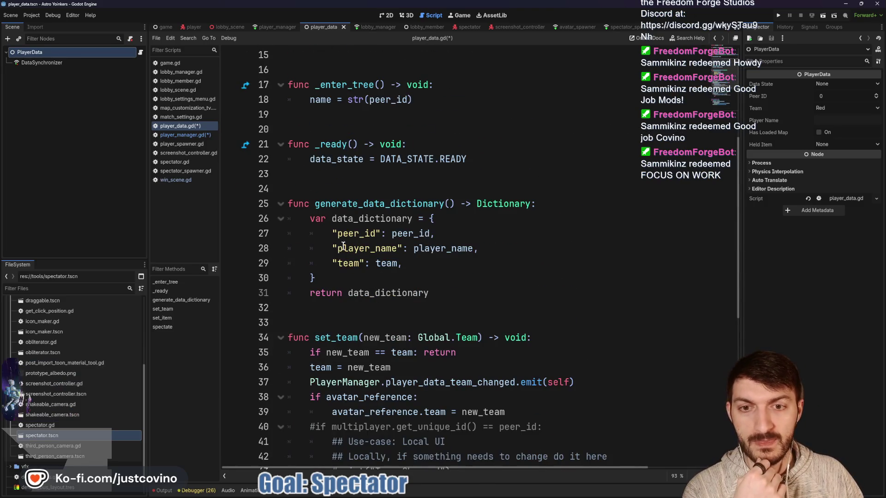
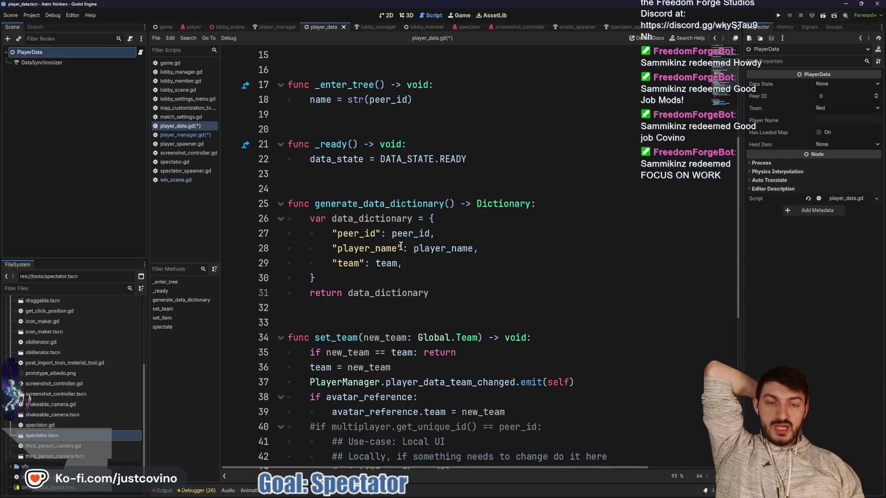
In player_manager.gd, delete the get_player and data_dictionary lines on 78–79
{"action": "scroll", "coordinate": [400, 247], "scroll_direction": "up", "scroll_amount": 2}
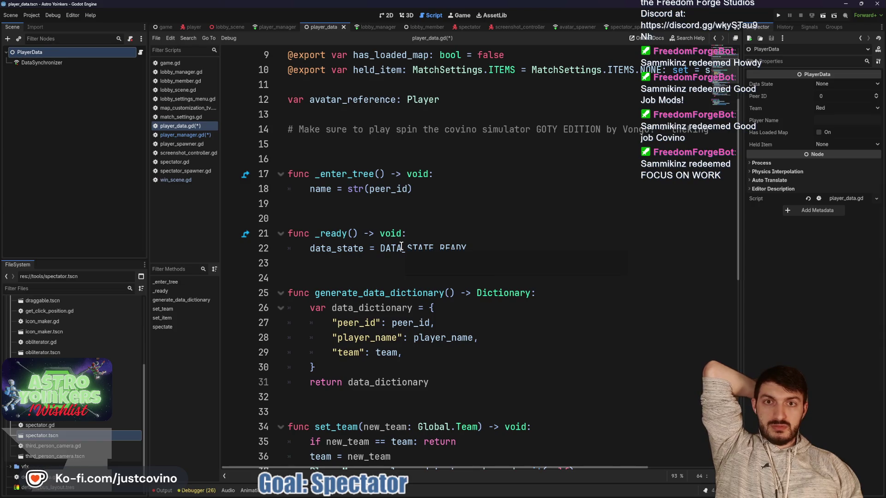
{"action": "scroll", "coordinate": [401, 247], "scroll_direction": "up", "scroll_amount": 3}
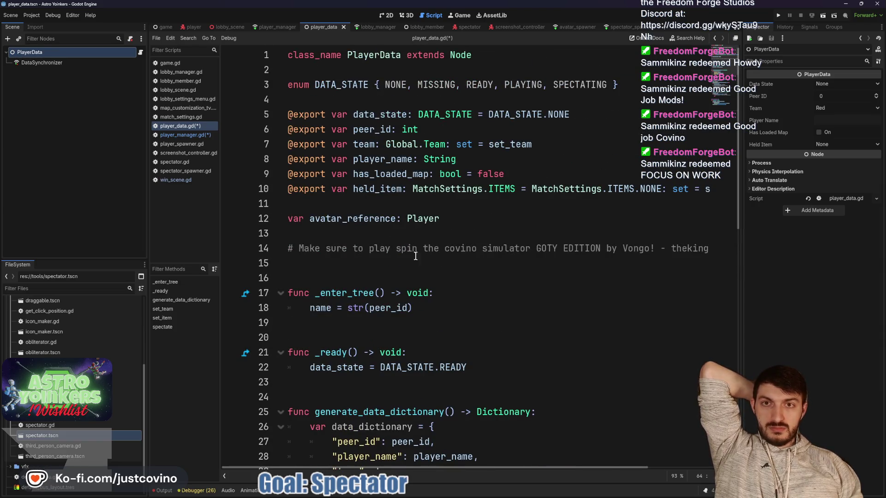
{"action": "left_click", "coordinate": [277, 27]}
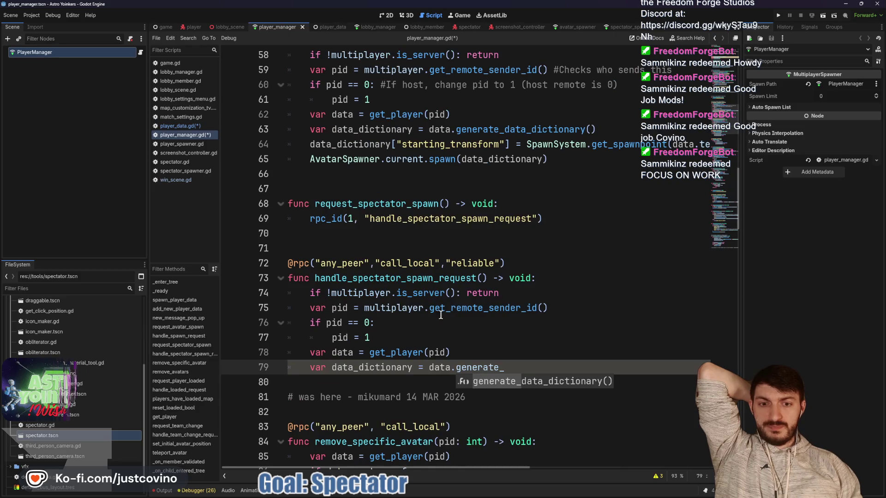
{"action": "left_click", "coordinate": [515, 368]}
{"action": "left_click_drag", "start_coordinate": [516, 367], "coordinate": [311, 366]}
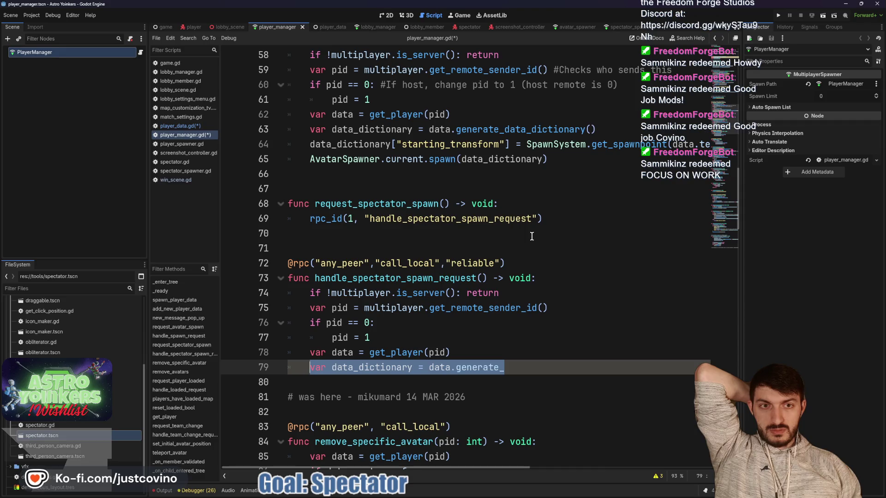
{"action": "scroll", "coordinate": [531, 236], "scroll_direction": "right", "scroll_amount": 5}
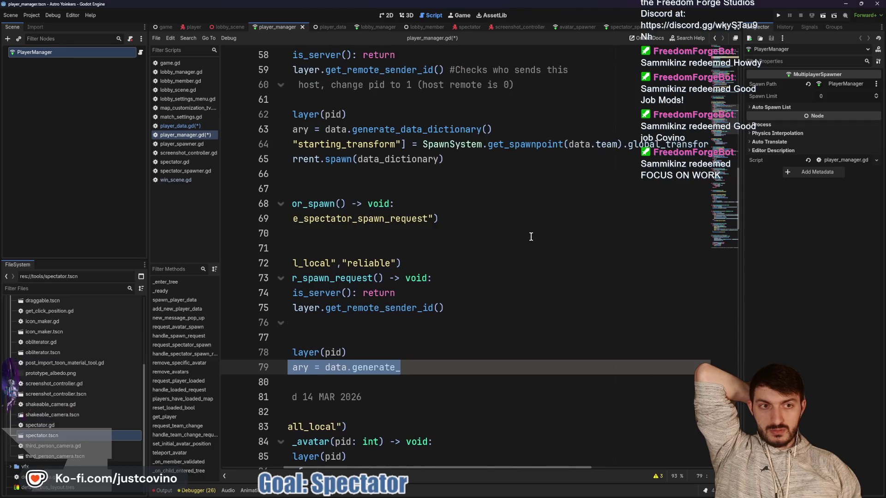
{"action": "scroll", "coordinate": [531, 236], "scroll_direction": "left", "scroll_amount": 5}
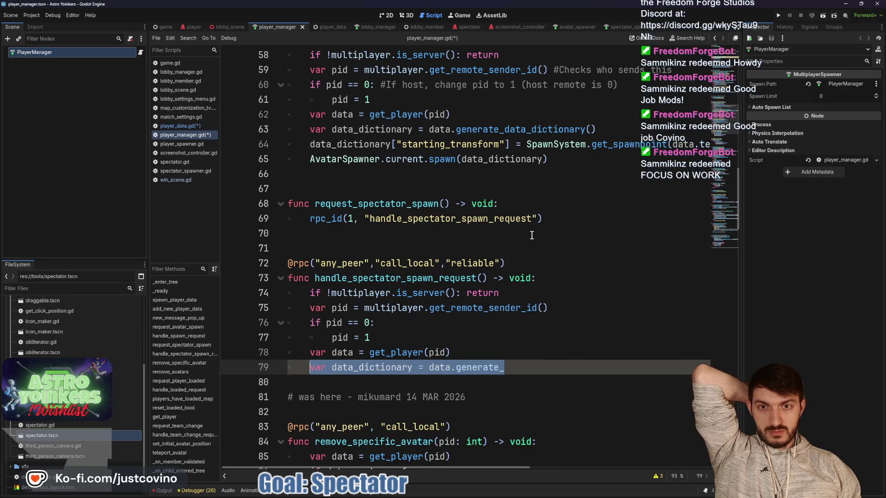
{"action": "key", "text": "BackSpace"}
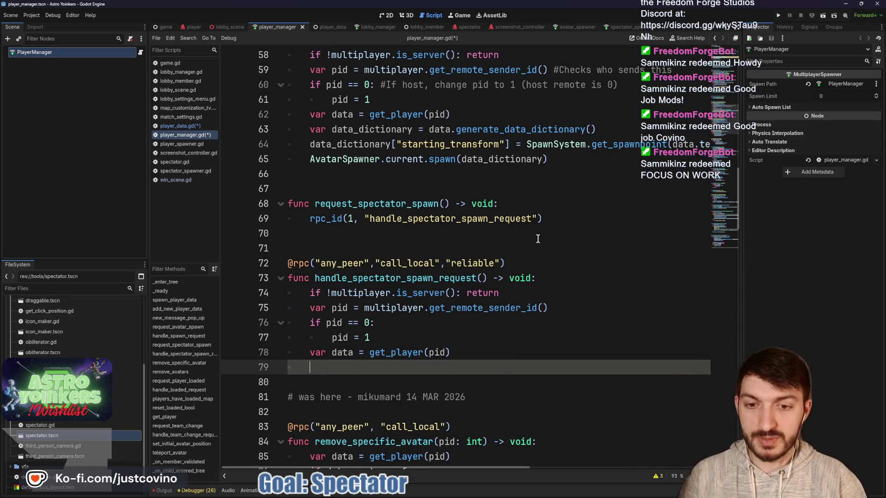
{"action": "key", "text": "Up"}
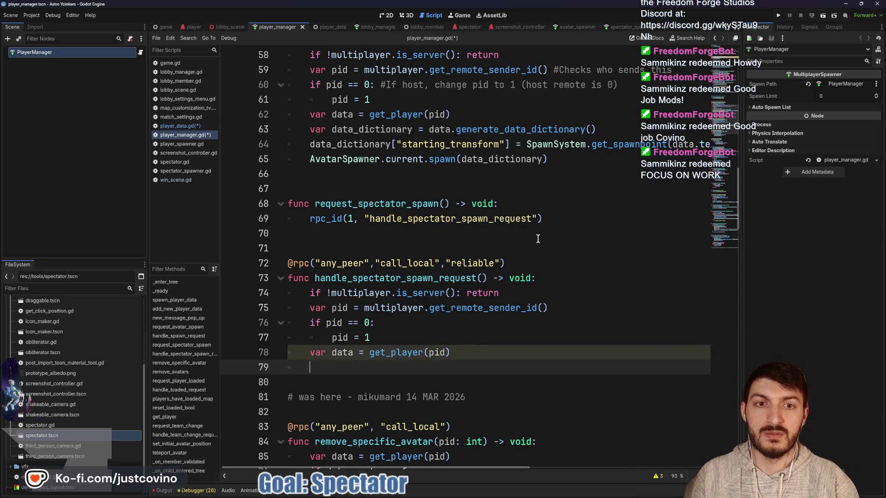
{"action": "left_click_drag", "start_coordinate": [454, 352], "coordinate": [308, 353]}
{"action": "key", "text": "BackSpace"}
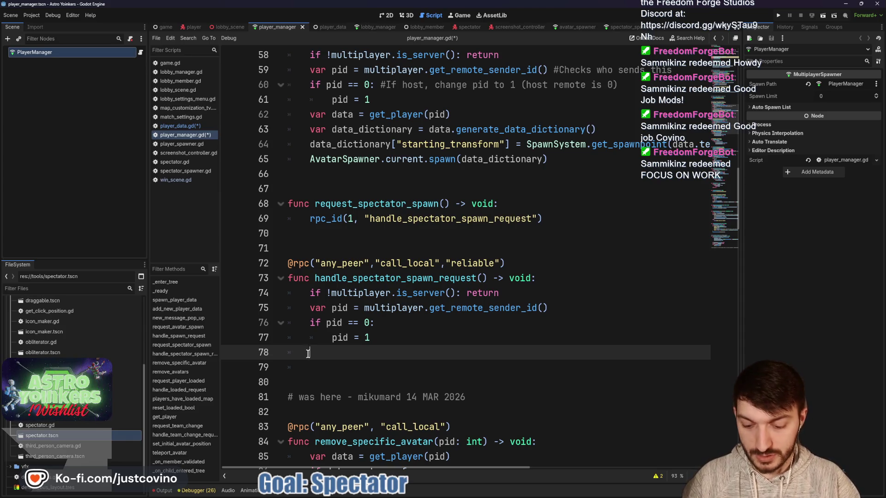
Write SpectatorSpawner.current.spawn(pid) in their place, save, and open the SpectatorSpawner script
{"action": "type", "text": "Specta"}
{"action": "key", "text": "Down"}
{"action": "key", "text": "Return"}
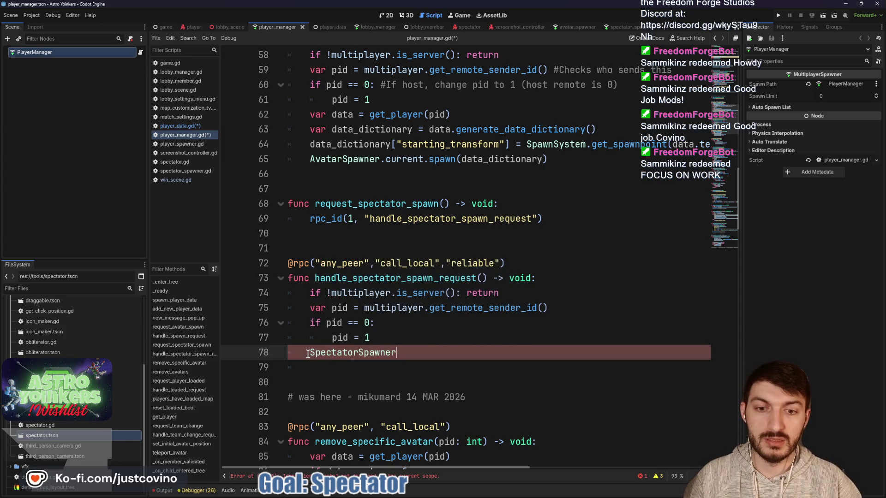
{"action": "type", "text": ".current"}
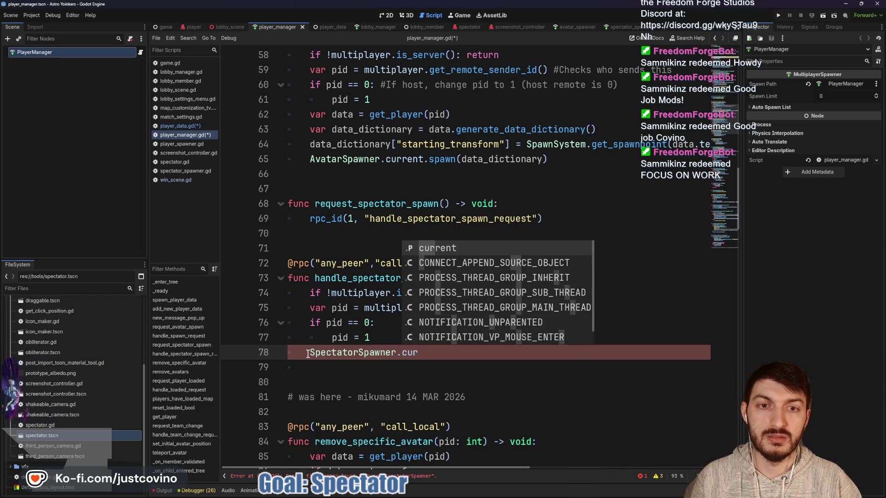
{"action": "key", "text": "Return"}
{"action": "type", "text": ".spawn"}
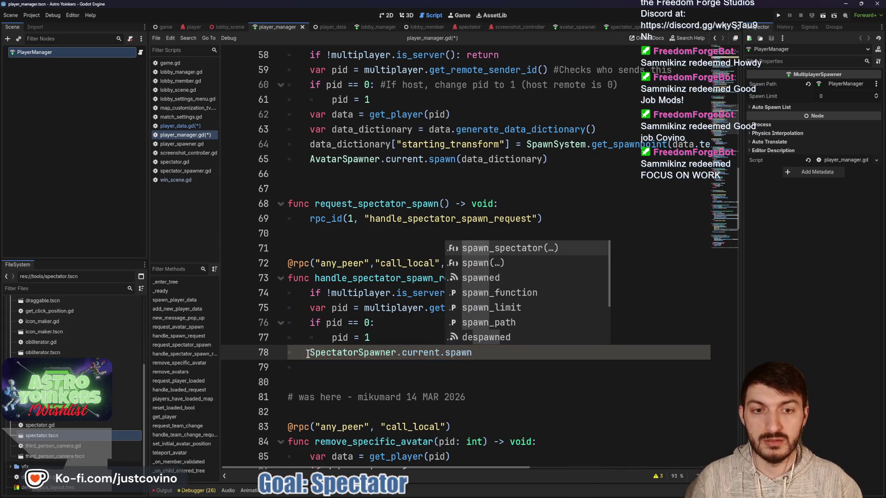
{"action": "key", "text": "Down"}
{"action": "key", "text": "Return"}
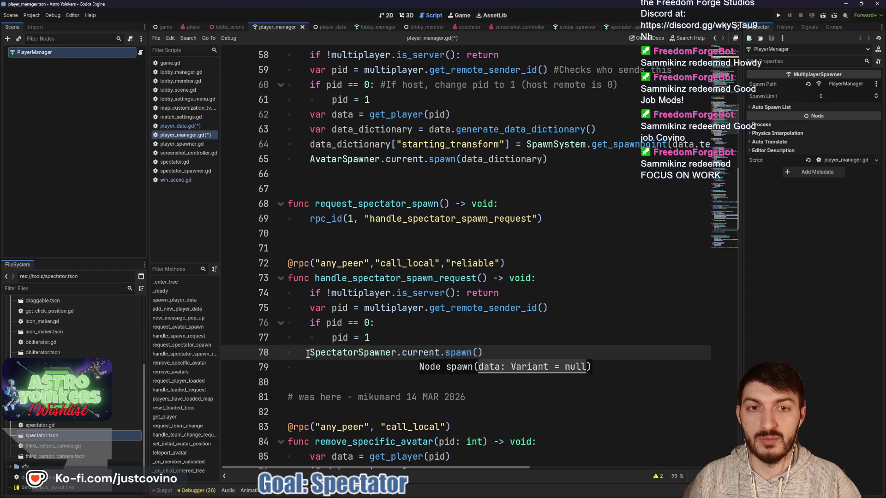
{"action": "type", "text": "pid"}
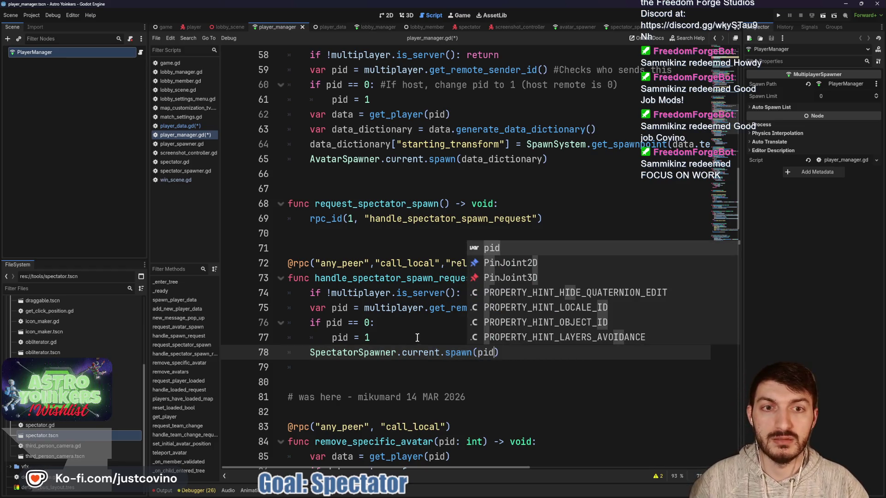
{"action": "left_click", "coordinate": [417, 331]}
{"action": "key", "text": "ctrl+s"}
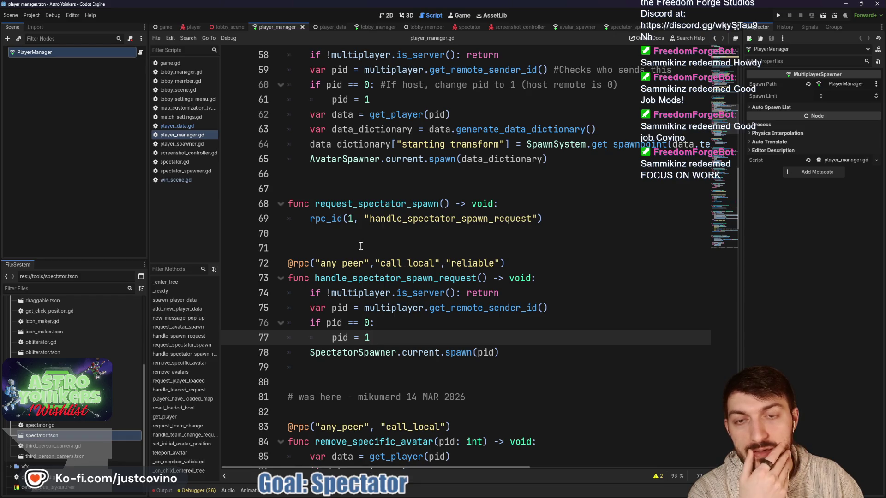
{"action": "left_click", "coordinate": [353, 355], "text": "ctrl"}
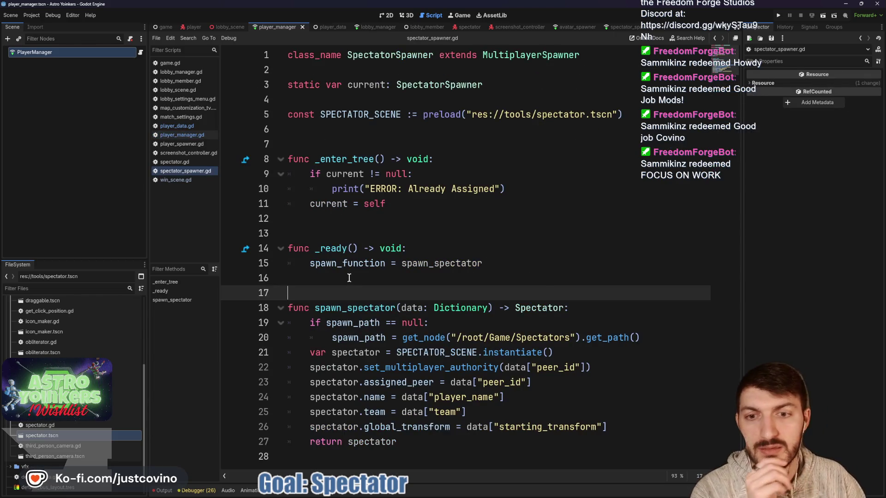
Change the spawn_spectator parameter to pid: int and pass pid to set_multiplayer_authority
{"action": "left_click_drag", "start_coordinate": [491, 263], "coordinate": [407, 263]}
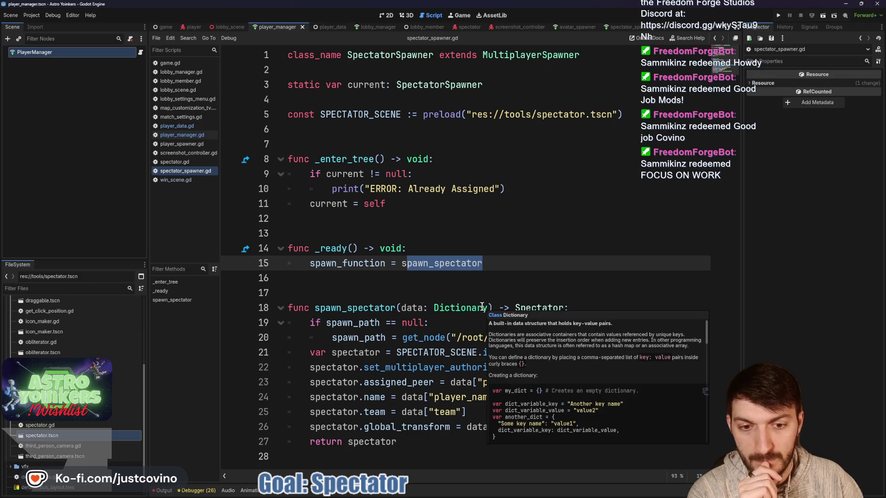
{"action": "left_click_drag", "start_coordinate": [488, 308], "coordinate": [401, 308]}
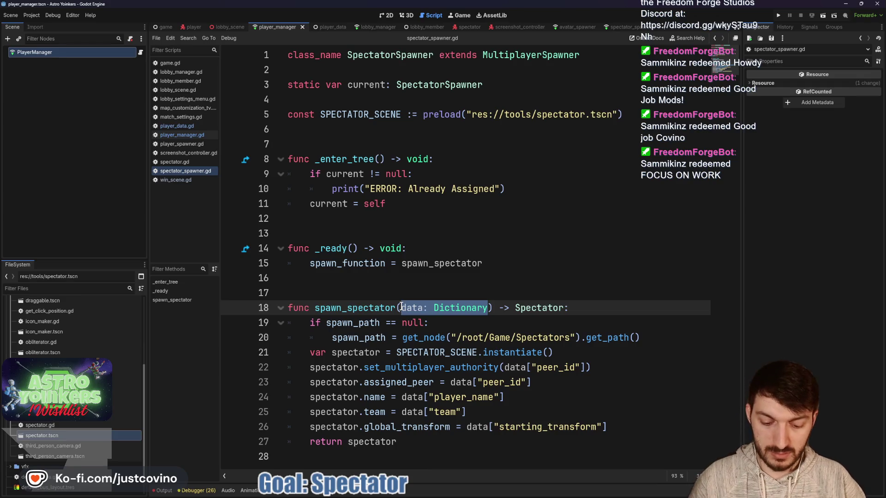
{"action": "type", "text": "pid: int"}
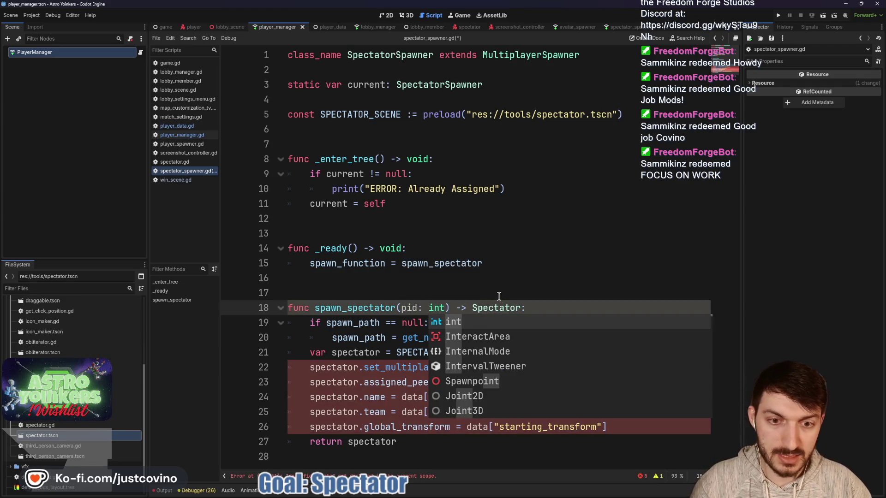
{"action": "left_click", "coordinate": [498, 296]}
{"action": "left_click_drag", "start_coordinate": [504, 367], "coordinate": [583, 369]}
{"action": "type", "text": "pid"}
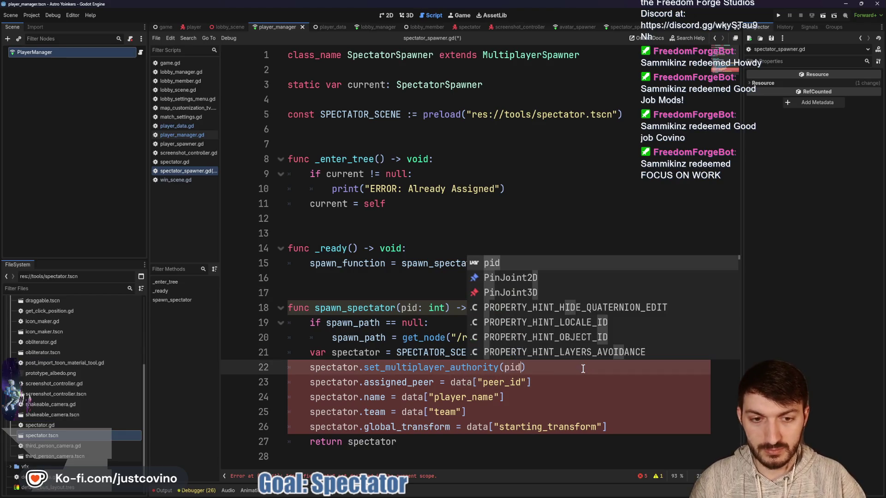
Remove the assigned_peer, name, team and global_transform assignments and save spectator_spawner.gd
{"action": "mouse_move", "coordinate": [487, 414]}
{"action": "left_mouse_down"}
{"action": "mouse_move", "coordinate": [415, 412]}
{"action": "mouse_move", "coordinate": [296, 382]}
{"action": "left_mouse_up"}
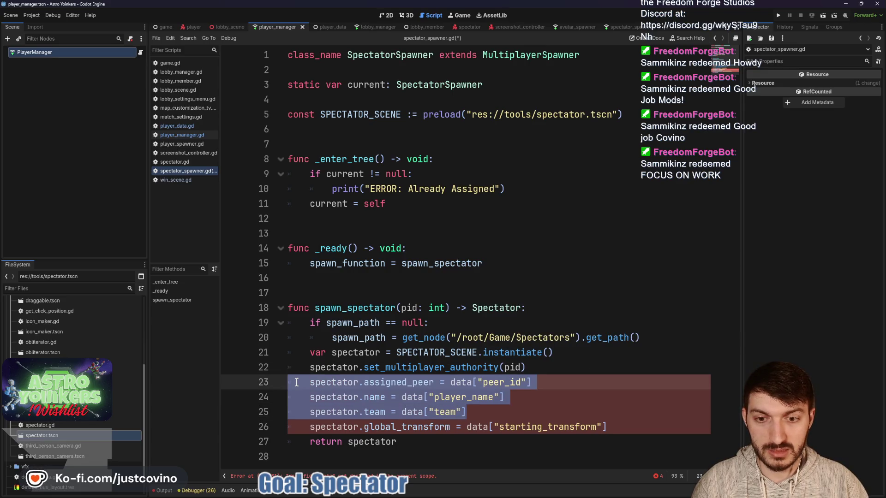
{"action": "key", "text": "BackSpace"}
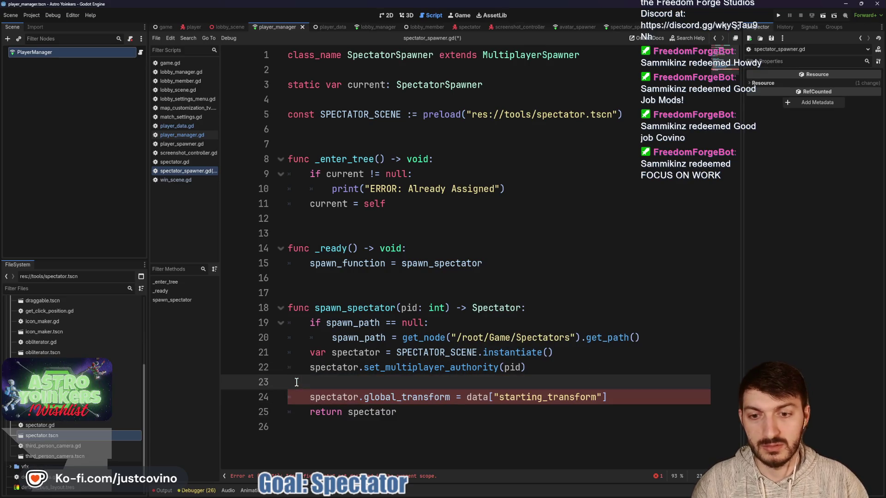
{"action": "key", "text": "BackSpace"}
{"action": "left_click_drag", "start_coordinate": [612, 382], "coordinate": [467, 379]}
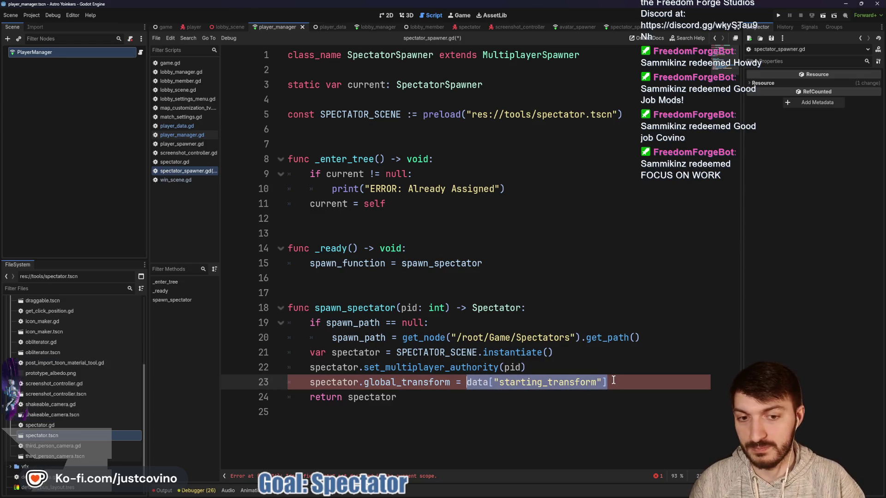
{"action": "type", "text": "Vect"}
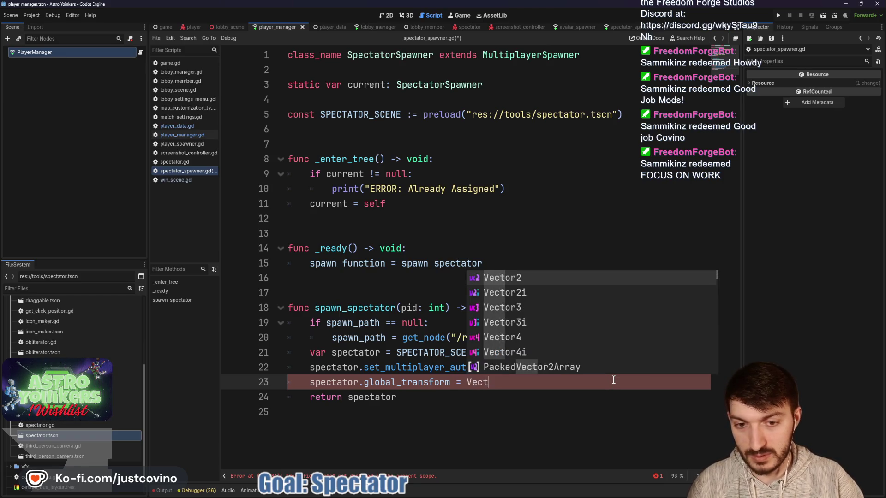
{"action": "key", "text": "BackSpace"}
{"action": "key", "text": "BackSpace"}
{"action": "key", "text": "BackSpace"}
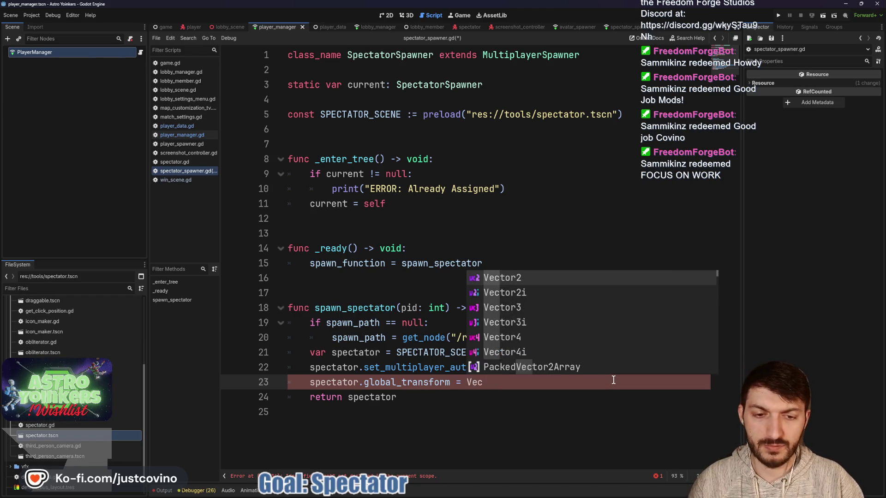
{"action": "type", "text": "Transform3D."}
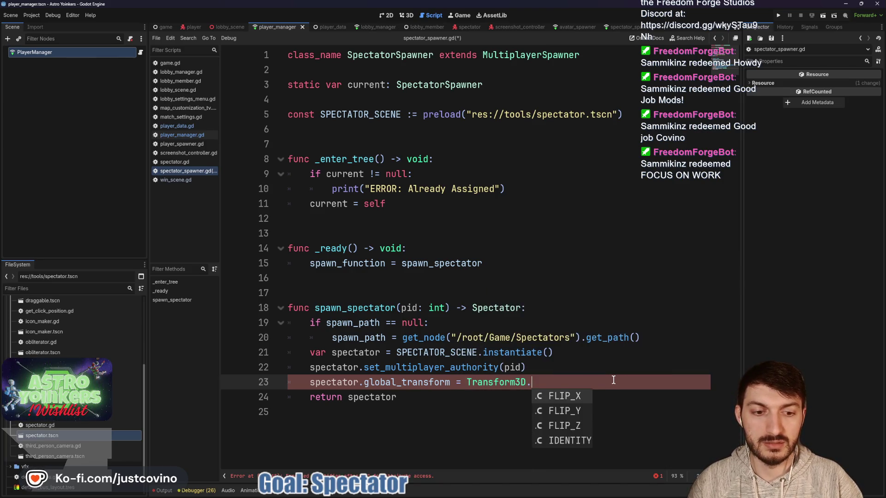
{"action": "key", "text": "BackSpace"}
{"action": "key", "text": "BackSpace"}
{"action": "key", "text": "BackSpace"}
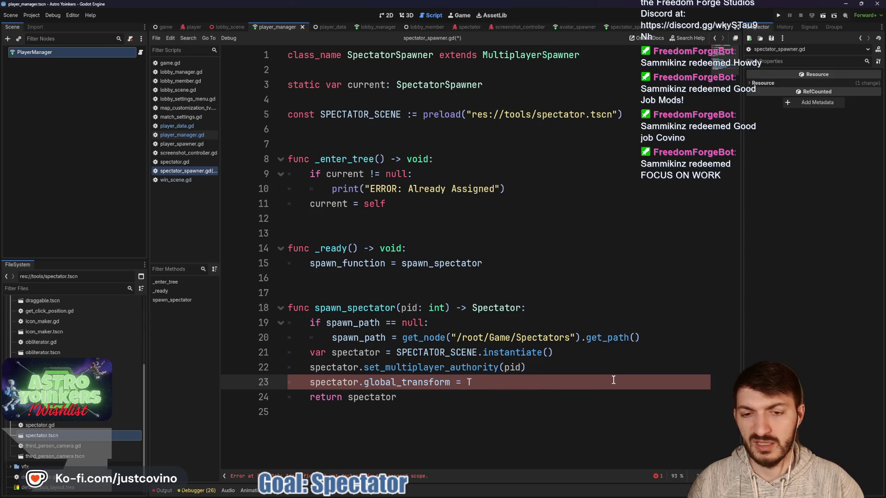
{"action": "left_click_drag", "start_coordinate": [493, 382], "coordinate": [295, 376]}
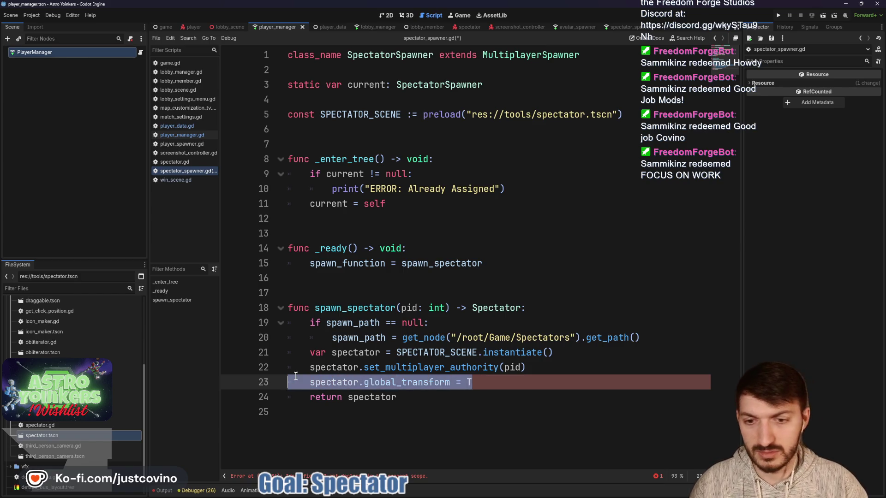
{"action": "key", "text": "BackSpace"}
{"action": "key", "text": "BackSpace"}
{"action": "key", "text": "ctrl+s"}
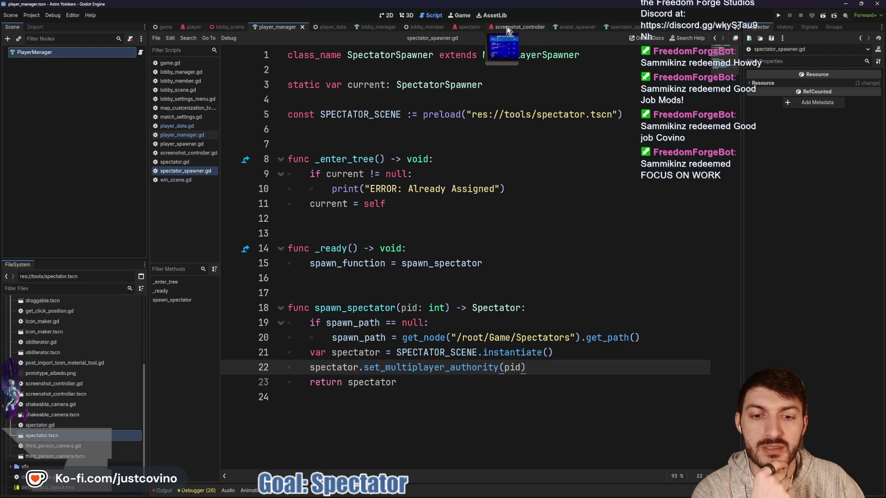
{"action": "left_click", "coordinate": [462, 29]}
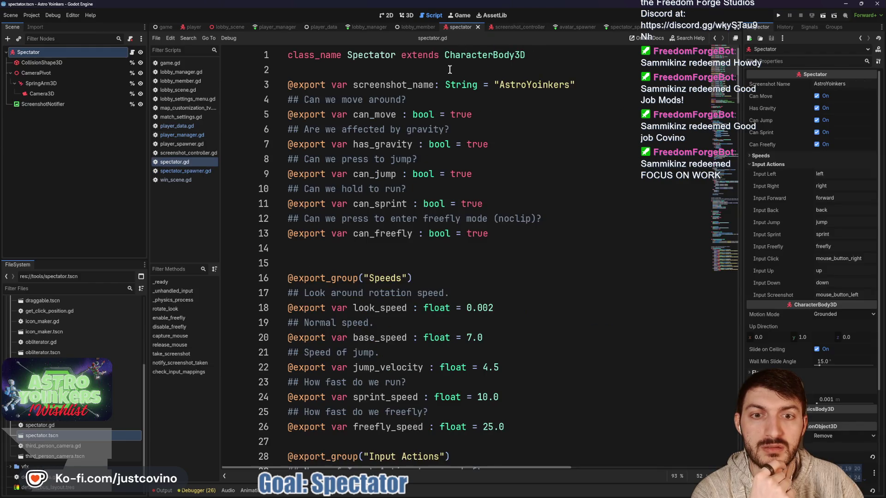
Add 'if !is_multiplayer_authority(): return' as the first line of _ready
{"action": "scroll", "coordinate": [415, 199], "scroll_direction": "down", "scroll_amount": 15}
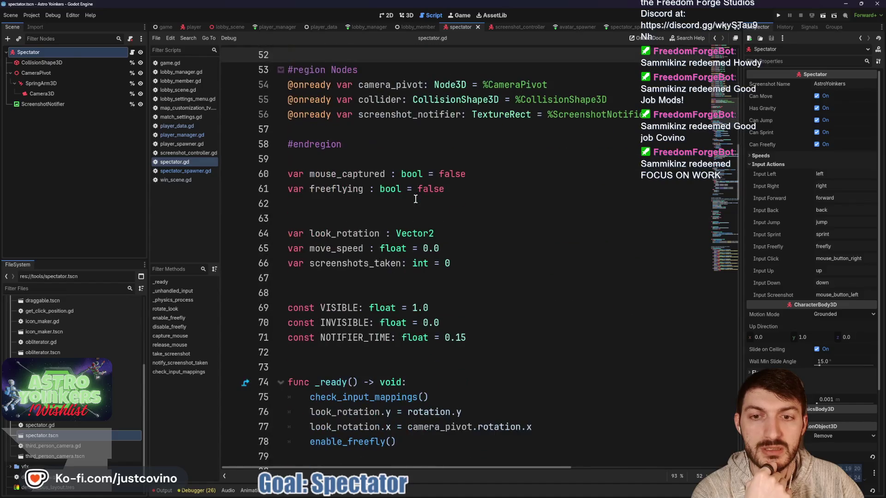
{"action": "scroll", "coordinate": [415, 199], "scroll_direction": "down", "scroll_amount": 4}
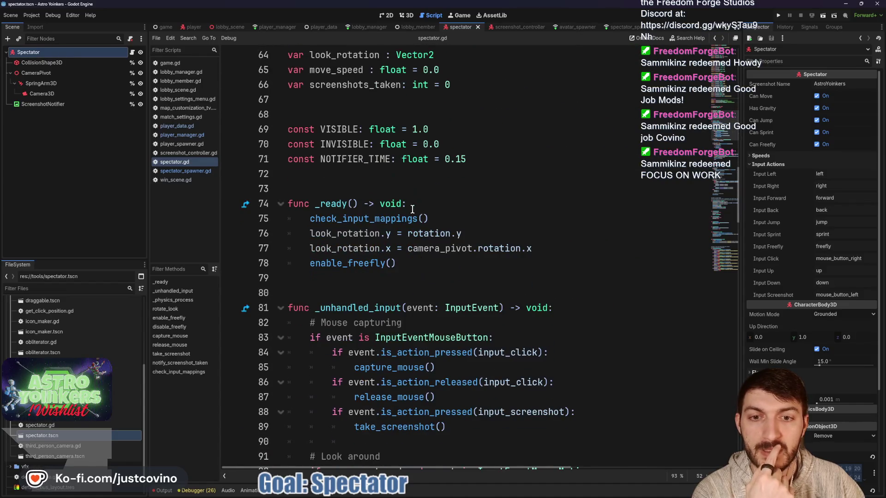
{"action": "left_click", "coordinate": [424, 200]}
{"action": "key", "text": "Return"}
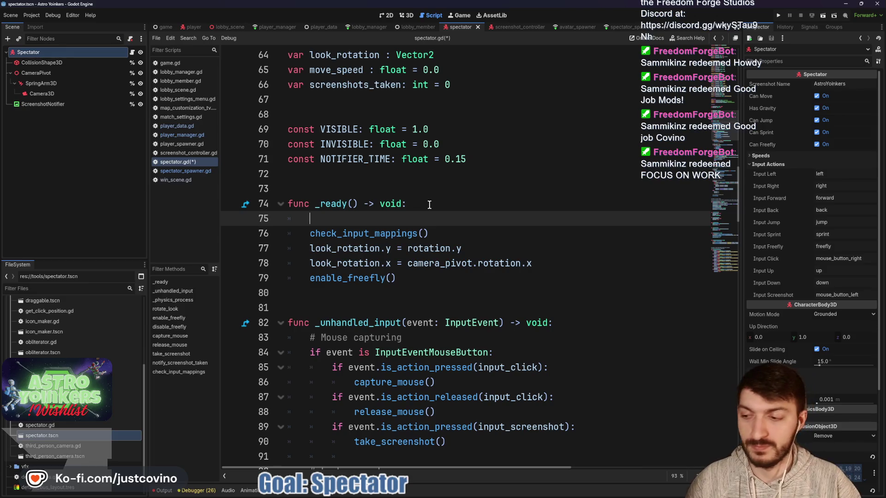
{"action": "type", "text": "f !multi"}
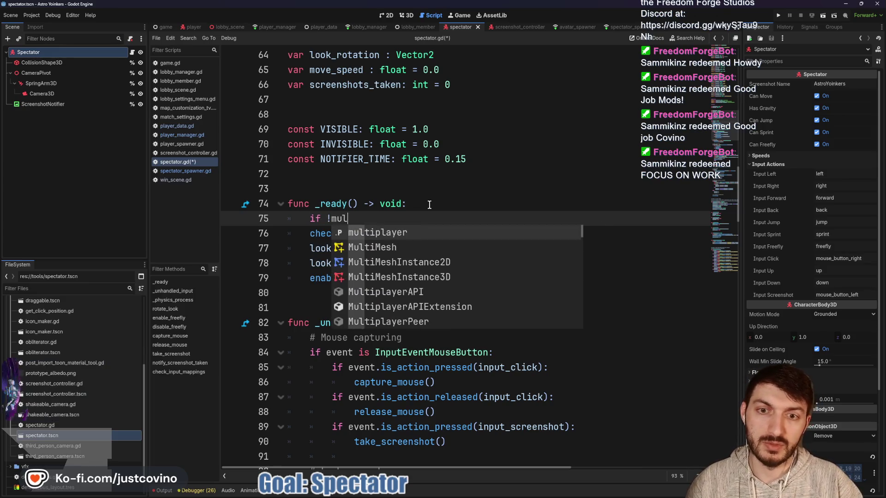
{"action": "type", "text": "player.aut"}
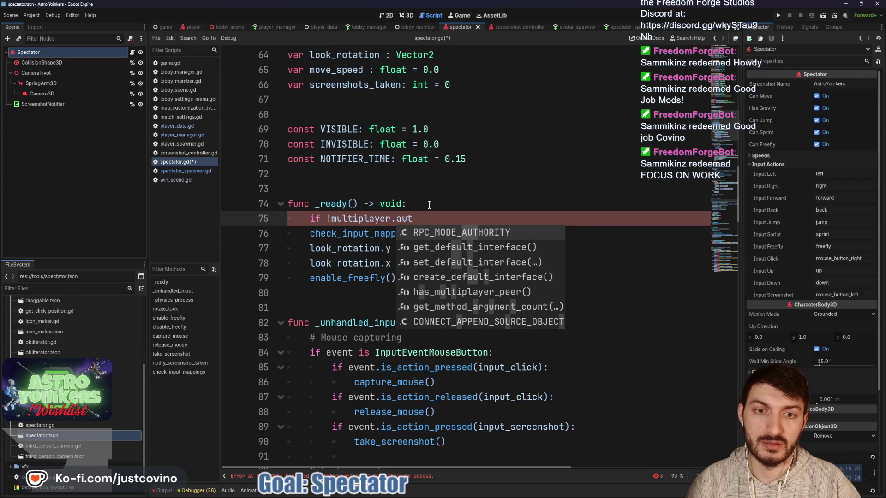
{"action": "key", "text": "BackSpace"}
{"action": "type", "text": "is"}
{"action": "key", "text": "BackSpace"}
{"action": "key", "text": "BackSpace"}
{"action": "key", "text": "BackSpace"}
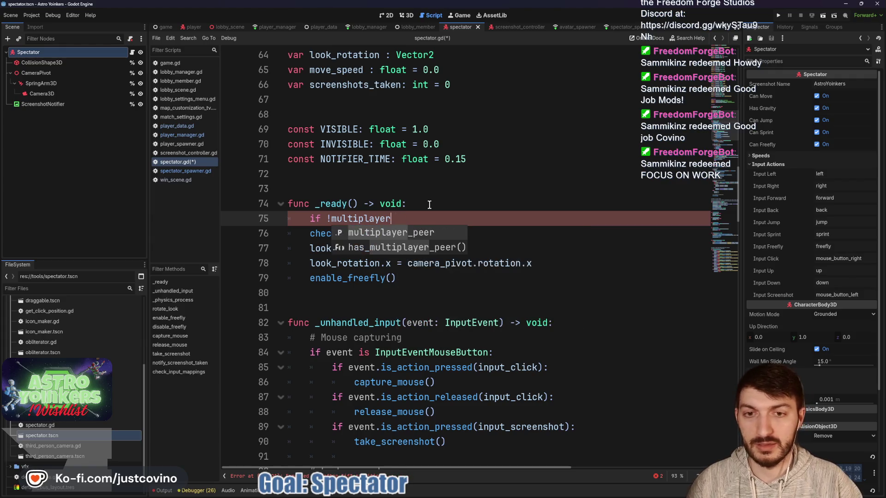
{"action": "key", "text": "BackSpace"}
{"action": "key", "text": "BackSpace"}
{"action": "key", "text": "BackSpace"}
{"action": "type", "text": "is_mu"}
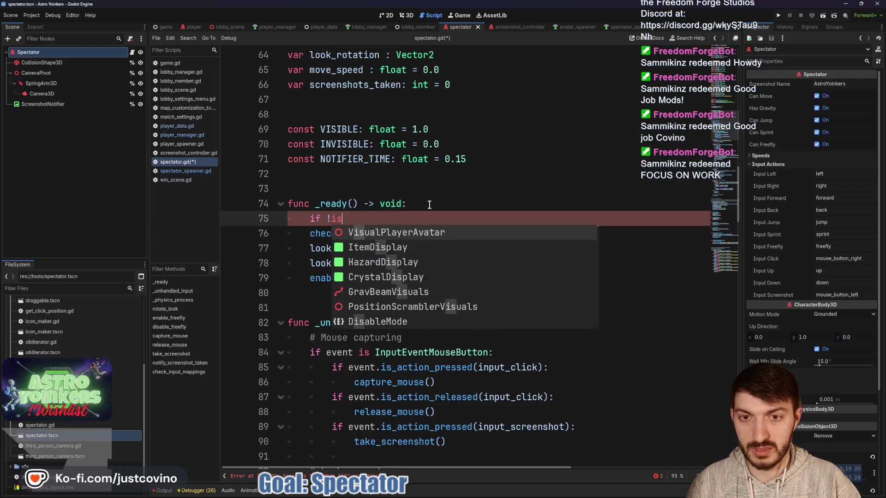
{"action": "key", "text": "Return"}
{"action": "type", "text": "retu"}
{"action": "key", "text": "Return"}
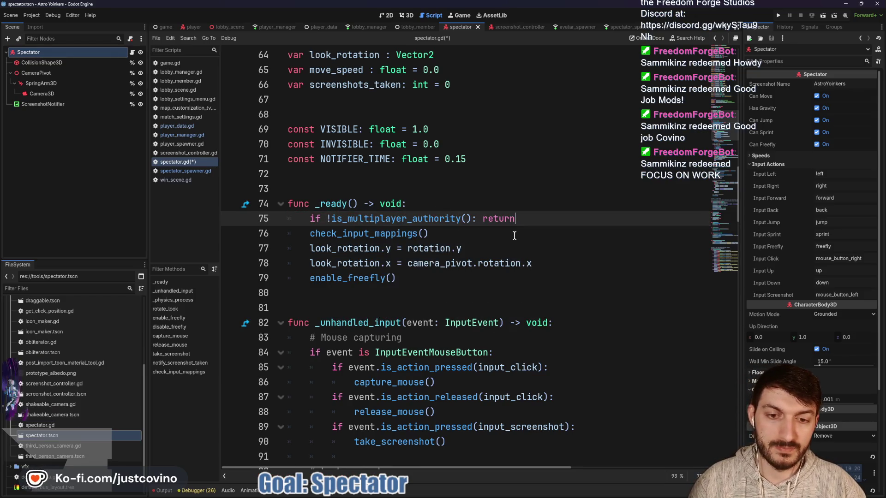
Copy the authority check into the top of _unhandled_input, fix its indentation, and save
{"action": "left_click_drag", "start_coordinate": [516, 218], "coordinate": [286, 216]}
{"action": "key", "text": "ctrl+c"}
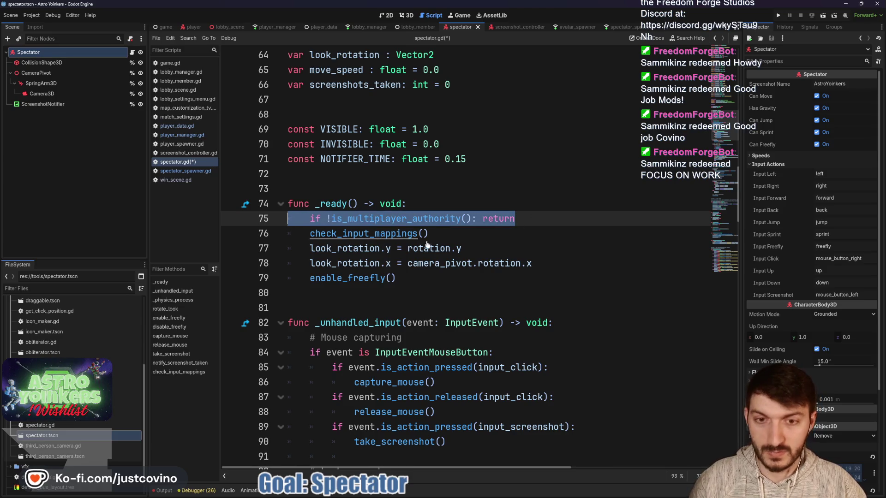
{"action": "left_click", "coordinate": [577, 324]}
{"action": "key", "text": "Return"}
{"action": "key", "text": "ctrl+v"}
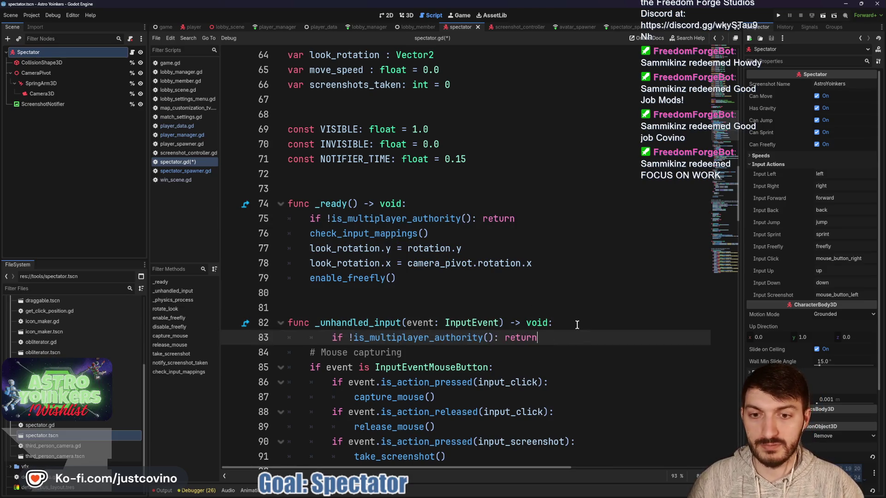
{"action": "left_click", "coordinate": [329, 339]}
{"action": "key", "text": "BackSpace"}
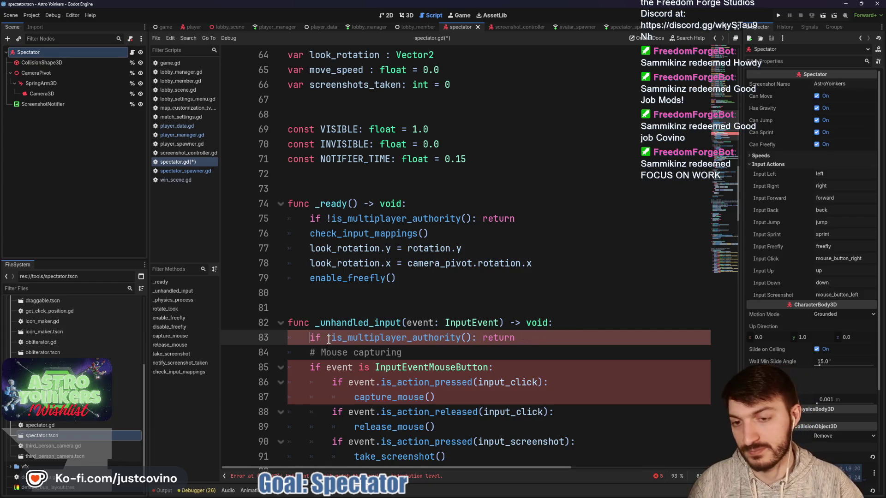
{"action": "left_click", "coordinate": [521, 323]}
{"action": "key", "text": "ctrl+s"}
Add the same authority check at the top of _physics_process and save spectator.gd
{"action": "scroll", "coordinate": [526, 306], "scroll_direction": "down", "scroll_amount": 5}
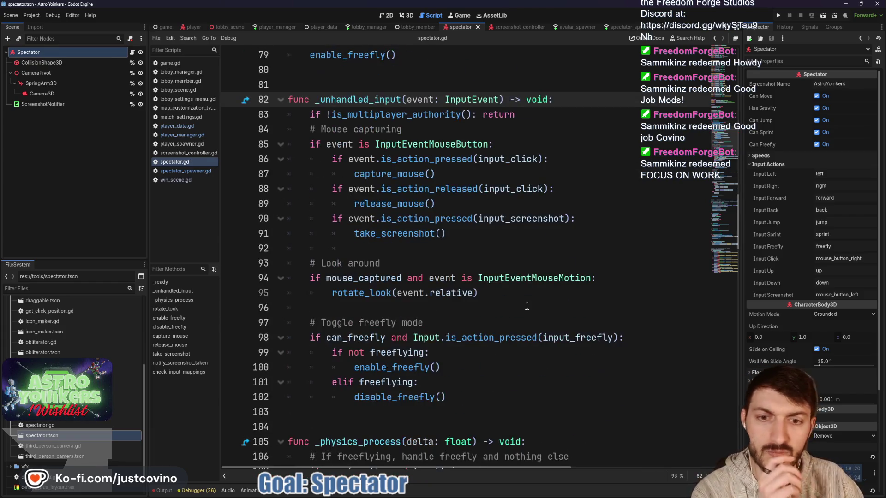
{"action": "scroll", "coordinate": [527, 304], "scroll_direction": "down", "scroll_amount": 6}
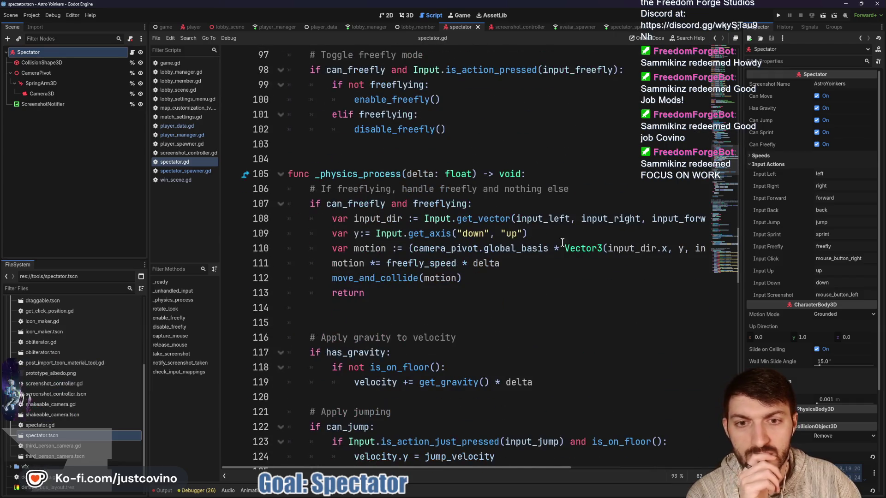
{"action": "left_click", "coordinate": [559, 178]}
{"action": "key", "text": "Return"}
{"action": "type", "text": "if !is_multiplayer_authority(): return"}
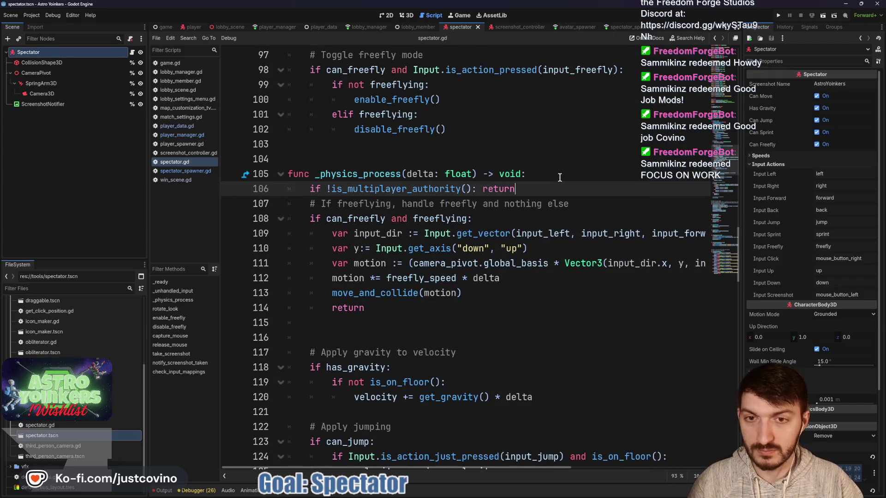
{"action": "scroll", "coordinate": [554, 203], "scroll_direction": "down", "scroll_amount": 4}
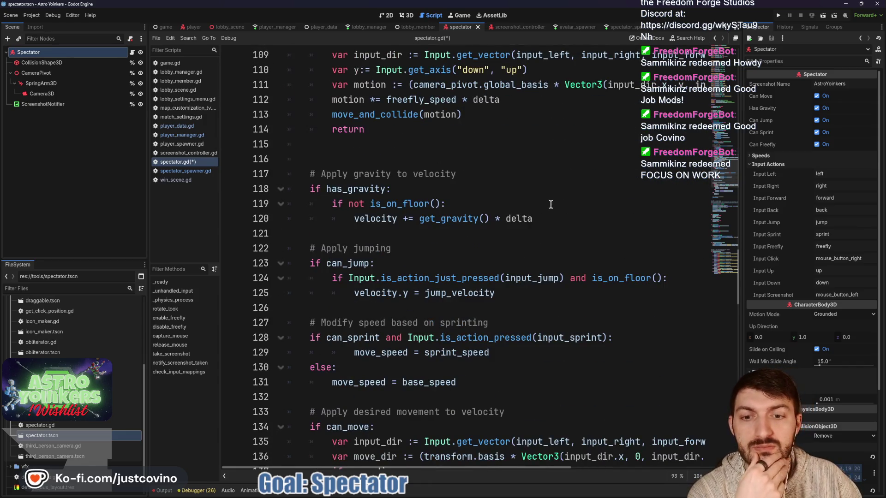
{"action": "scroll", "coordinate": [550, 205], "scroll_direction": "down", "scroll_amount": 12}
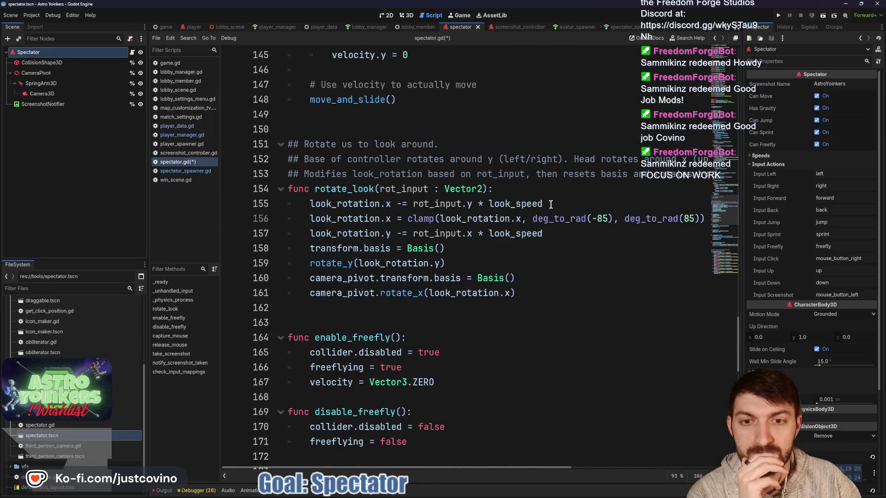
{"action": "scroll", "coordinate": [550, 205], "scroll_direction": "up", "scroll_amount": 20}
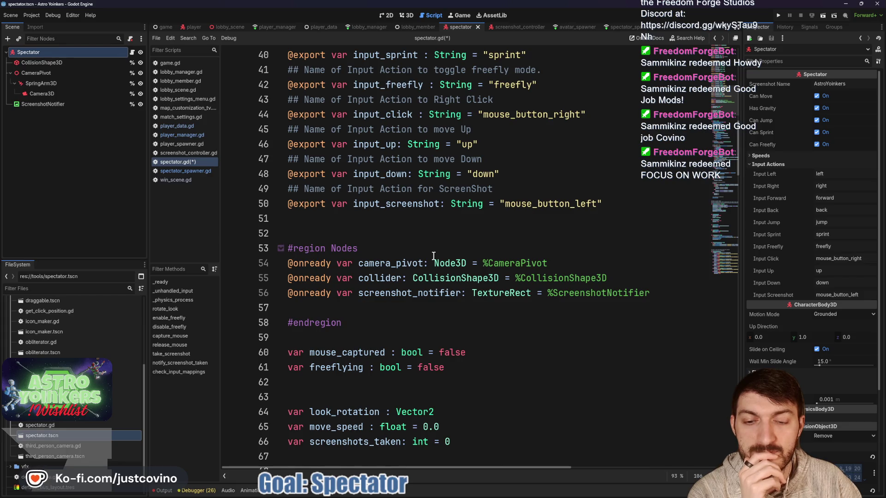
{"action": "scroll", "coordinate": [434, 258], "scroll_direction": "down", "scroll_amount": 4}
{"action": "left_click", "coordinate": [485, 222]}
{"action": "key", "text": "ctrl+s"}
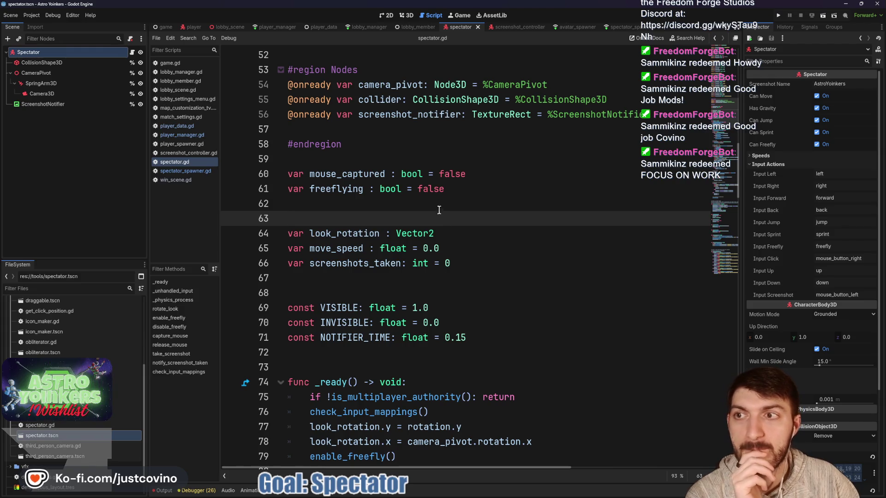
{"action": "scroll", "coordinate": [438, 209], "scroll_direction": "up", "scroll_amount": 3}
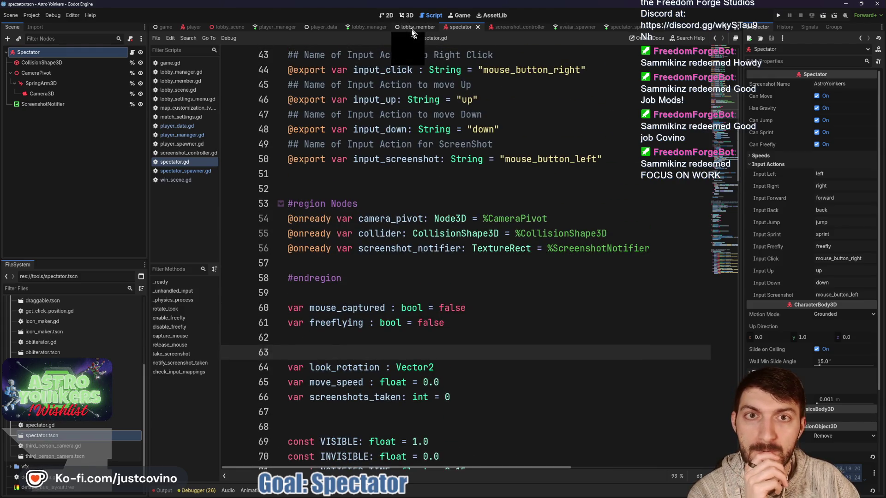
{"action": "left_click", "coordinate": [276, 27]}
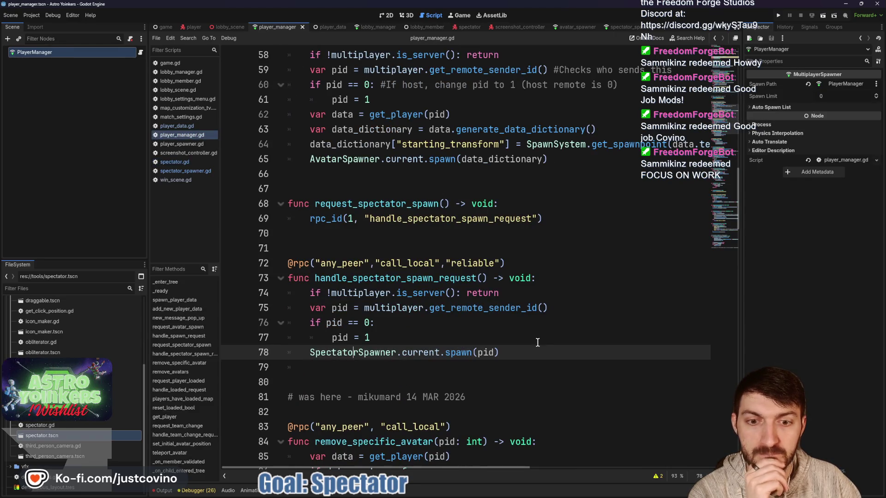
Scroll through handle_spectator_spawn_request in player_manager.gd to review spectator spawning
{"action": "scroll", "coordinate": [521, 346], "scroll_direction": "down", "scroll_amount": 1}
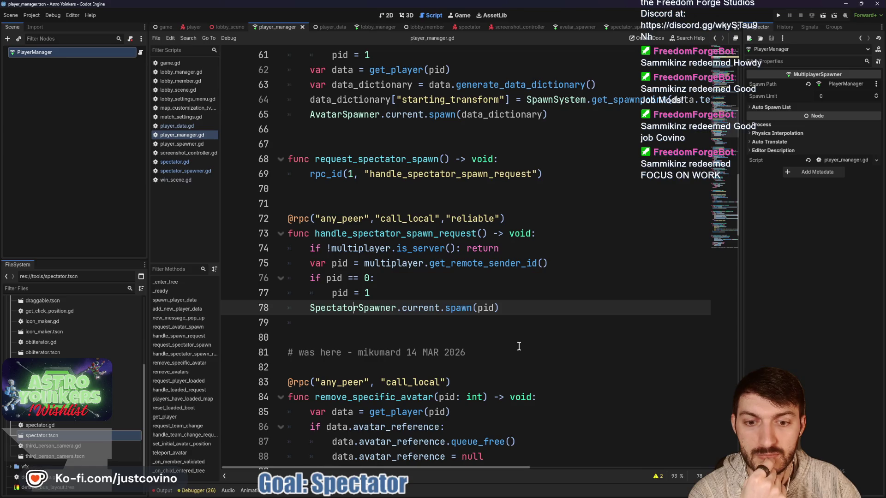
{"action": "scroll", "coordinate": [519, 346], "scroll_direction": "down", "scroll_amount": 1}
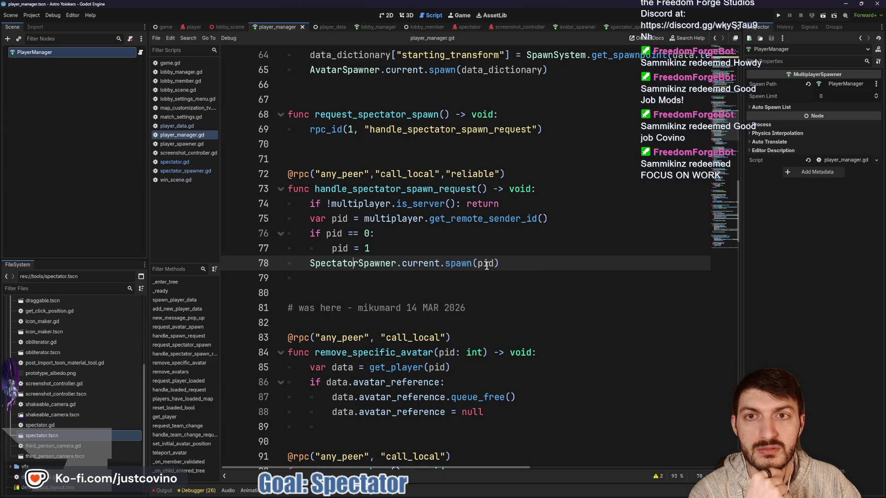
{"action": "scroll", "coordinate": [456, 229], "scroll_direction": "up", "scroll_amount": 2}
{"action": "scroll", "coordinate": [456, 229], "scroll_direction": "up", "scroll_amount": 2}
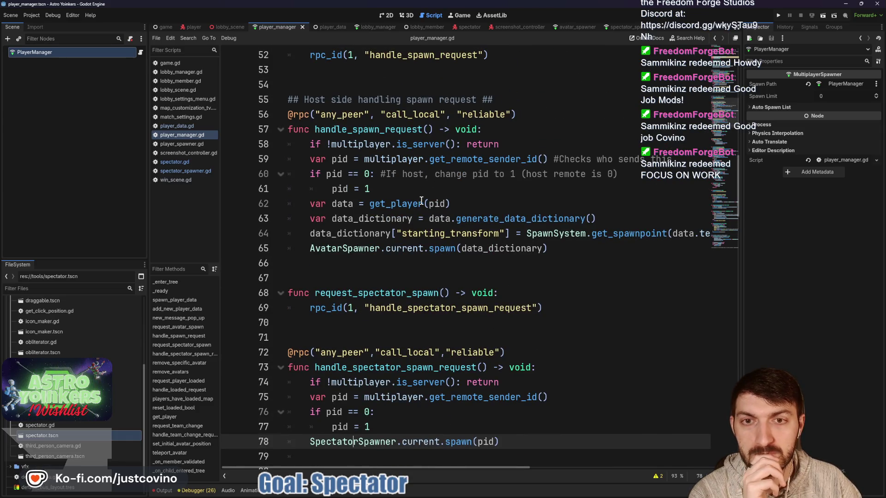
{"action": "scroll", "coordinate": [421, 201], "scroll_direction": "down", "scroll_amount": 3}
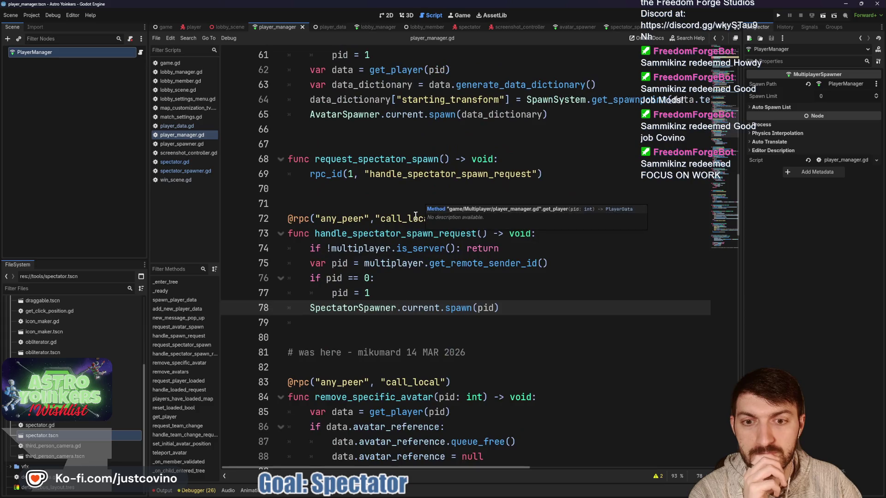
{"action": "left_click", "coordinate": [329, 27]}
In player_data.gd, start an indented line in _ready after the data_state line
{"action": "scroll", "coordinate": [416, 247], "scroll_direction": "down", "scroll_amount": 2}
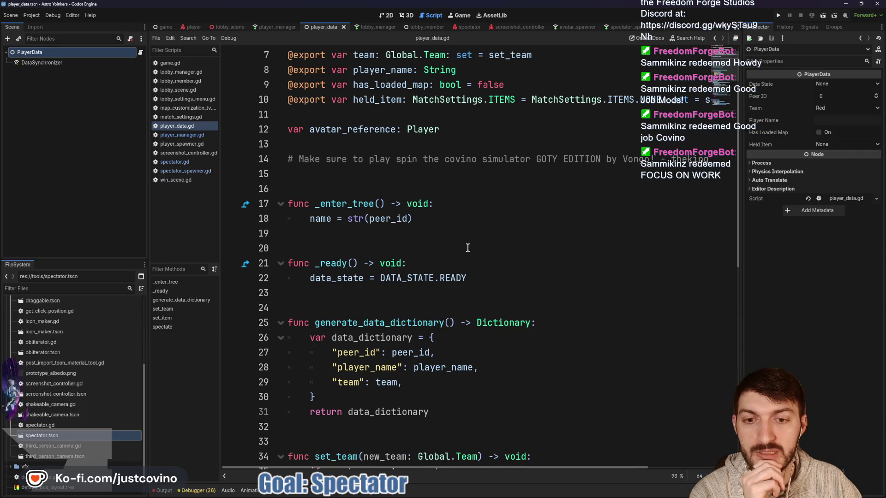
{"action": "scroll", "coordinate": [468, 248], "scroll_direction": "down", "scroll_amount": 9}
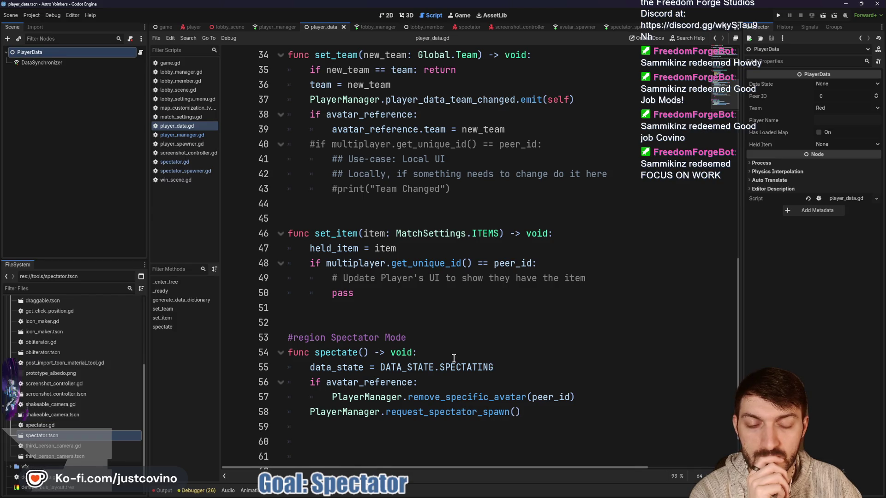
{"action": "scroll", "coordinate": [453, 358], "scroll_direction": "up", "scroll_amount": 7}
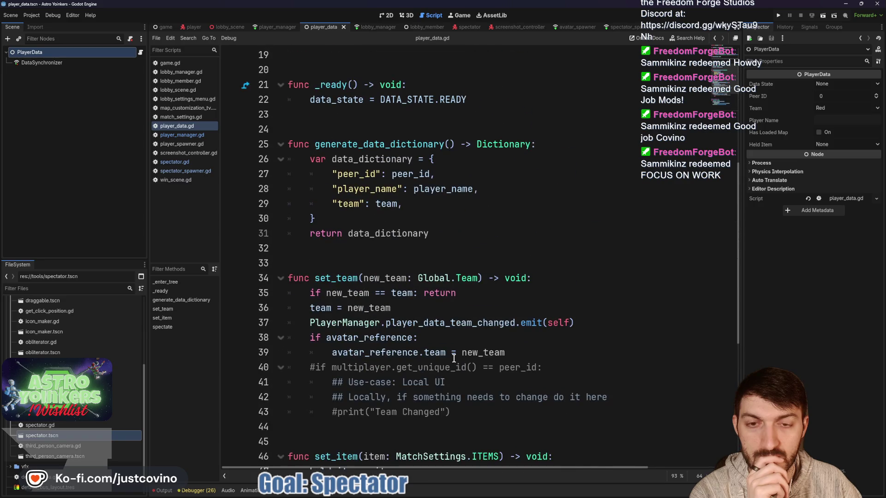
{"action": "scroll", "coordinate": [450, 355], "scroll_direction": "up", "scroll_amount": 2}
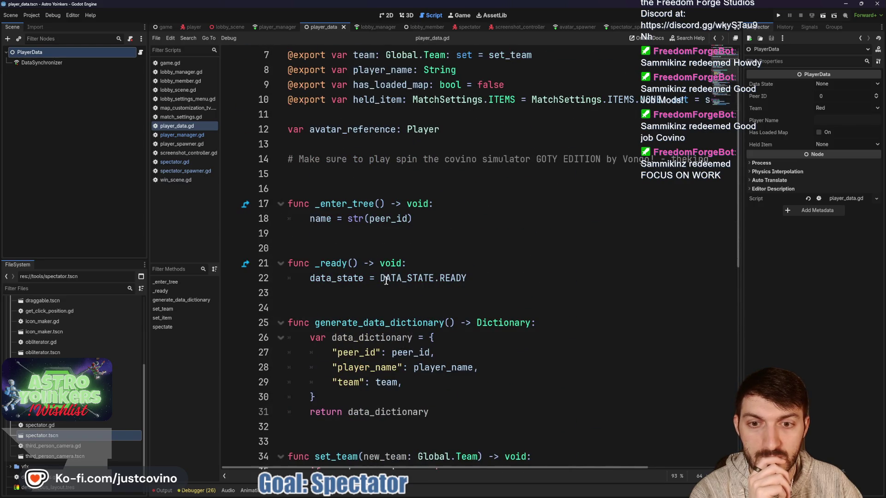
{"action": "left_click", "coordinate": [477, 294]}
{"action": "key", "text": "Tab"}
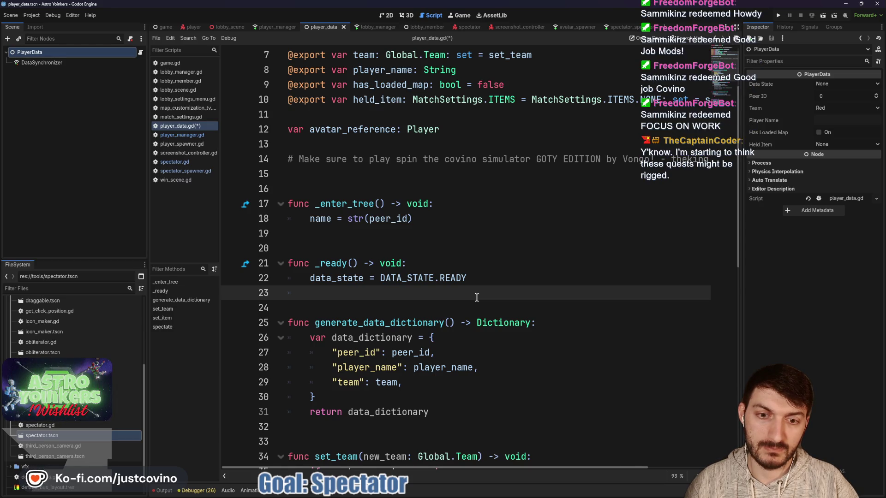
Add 'if peer_id == 1:' with Console.add_command("spectate", spectate) to _ready and save
{"action": "type", "text": "f peer_id ="}
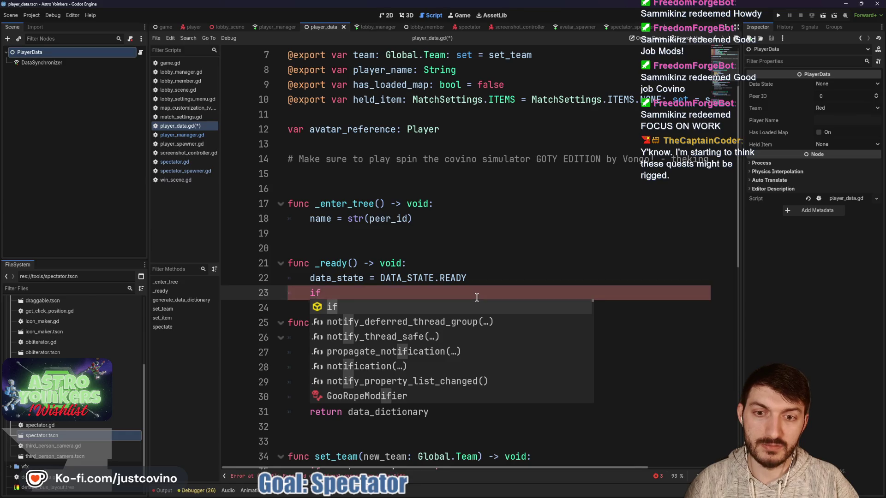
{"action": "type", "text": "= 1:"}
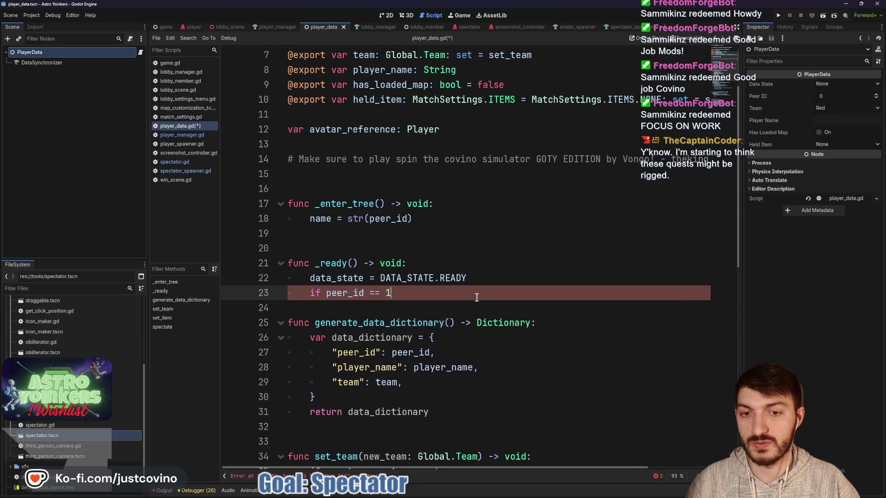
{"action": "key", "text": "Return"}
{"action": "type", "text": "Consol"}
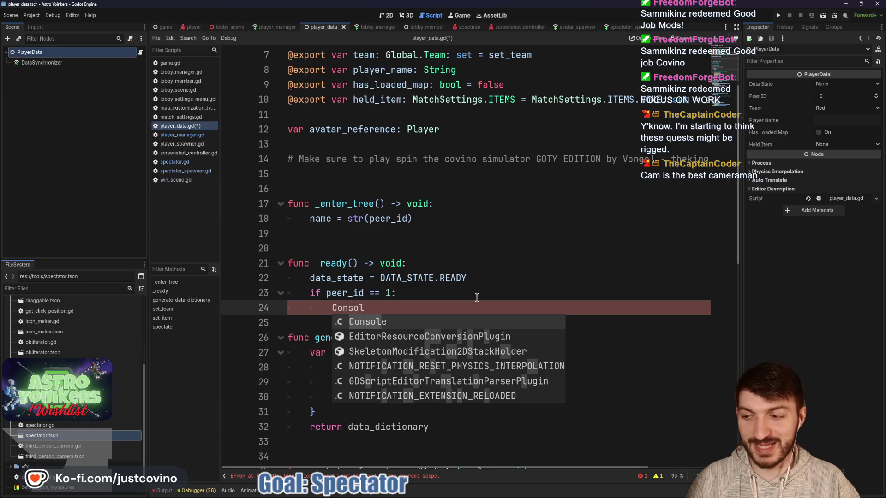
{"action": "type", "text": "e.a"}
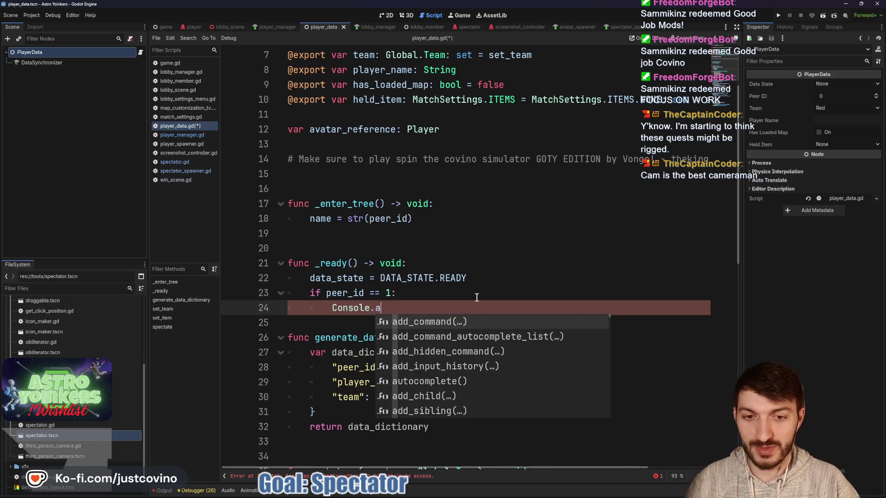
{"action": "key", "text": "Return"}
{"action": "type", "text": "\""}
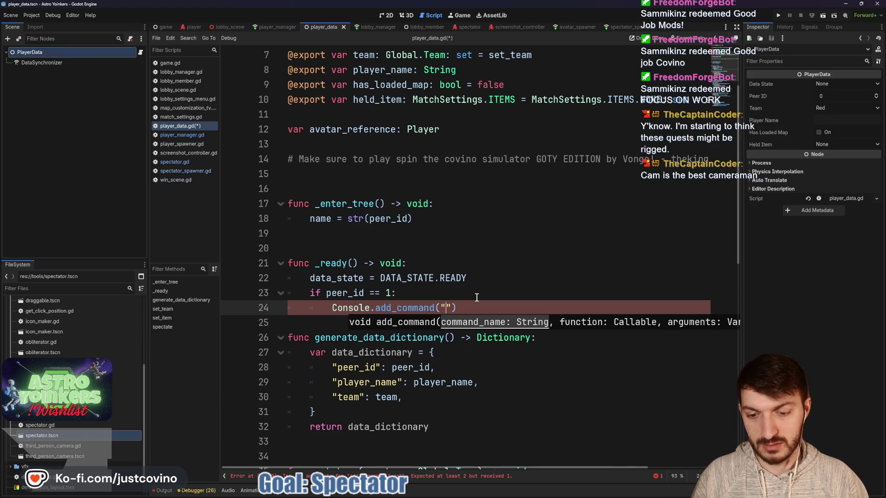
{"action": "type", "text": "pectate\""}
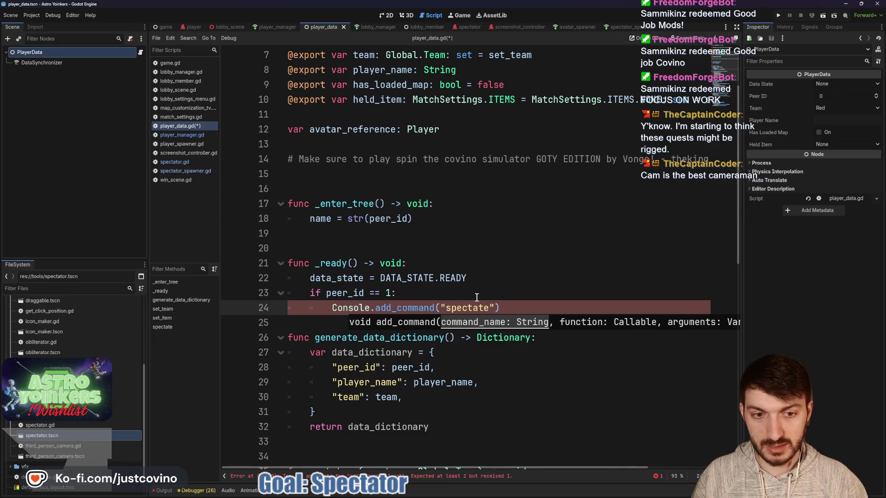
{"action": "type", "text": ", spectate"}
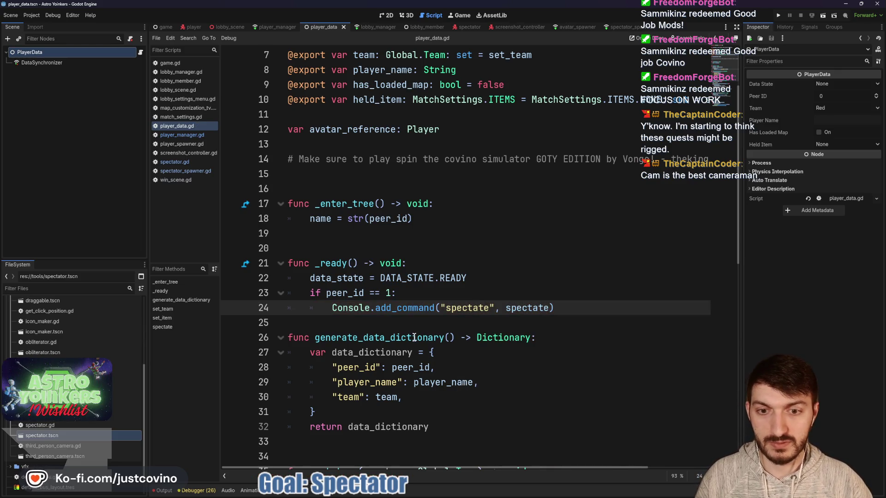
{"action": "left_click", "coordinate": [400, 319]}
{"action": "key", "text": "Return"}
{"action": "key", "text": "ctrl+s"}
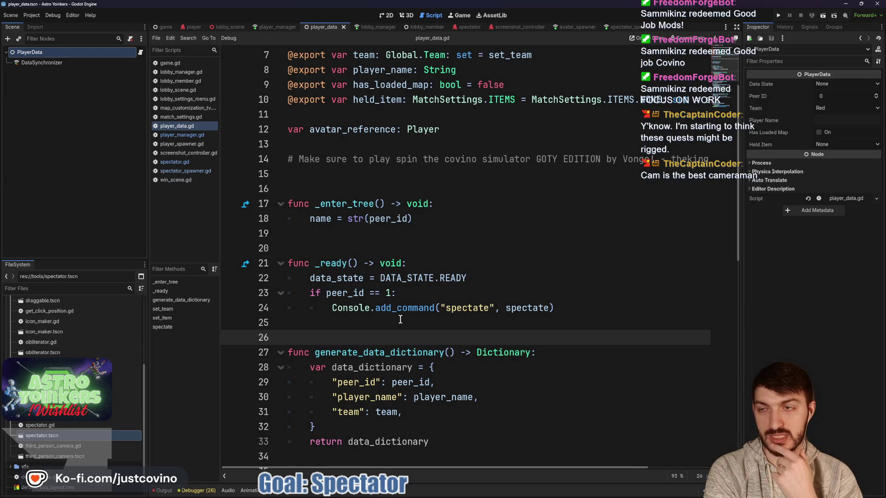
{"action": "left_click", "coordinate": [399, 321]}
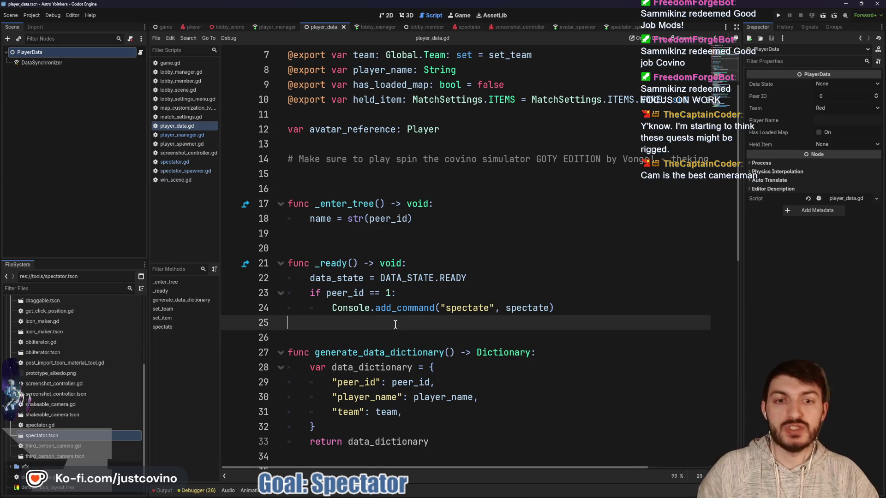
{"action": "scroll", "coordinate": [407, 328], "scroll_direction": "down", "scroll_amount": 2}
{"action": "scroll", "coordinate": [407, 328], "scroll_direction": "down", "scroll_amount": 9}
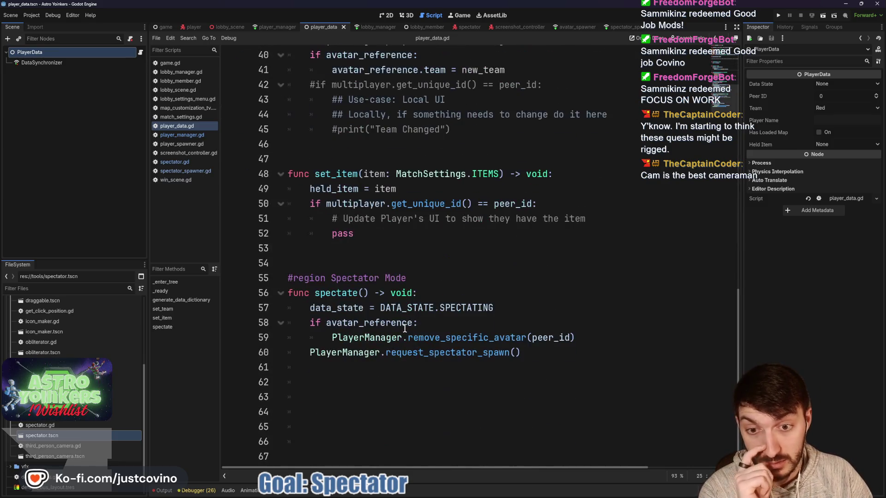
{"action": "mouse_move", "coordinate": [576, 353]}
{"action": "left_mouse_down"}
{"action": "mouse_move", "coordinate": [322, 308]}
{"action": "mouse_move", "coordinate": [460, 289]}
{"action": "left_mouse_up"}
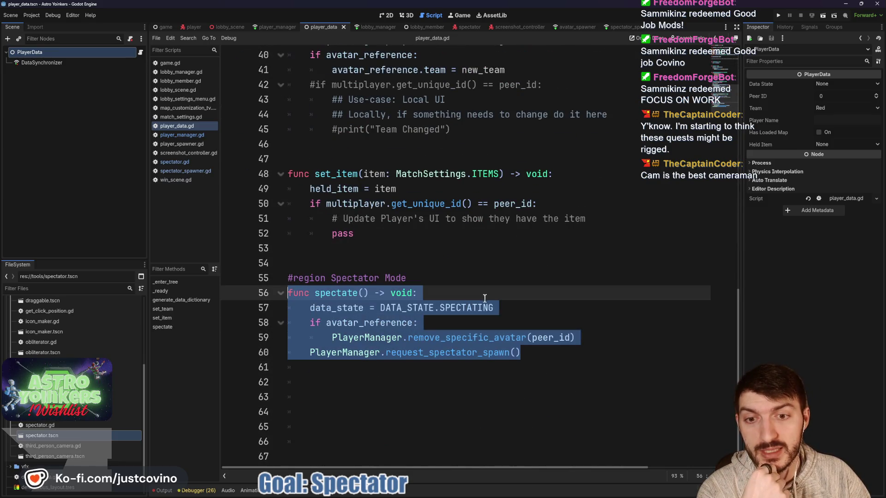
{"action": "left_click", "coordinate": [460, 289]}
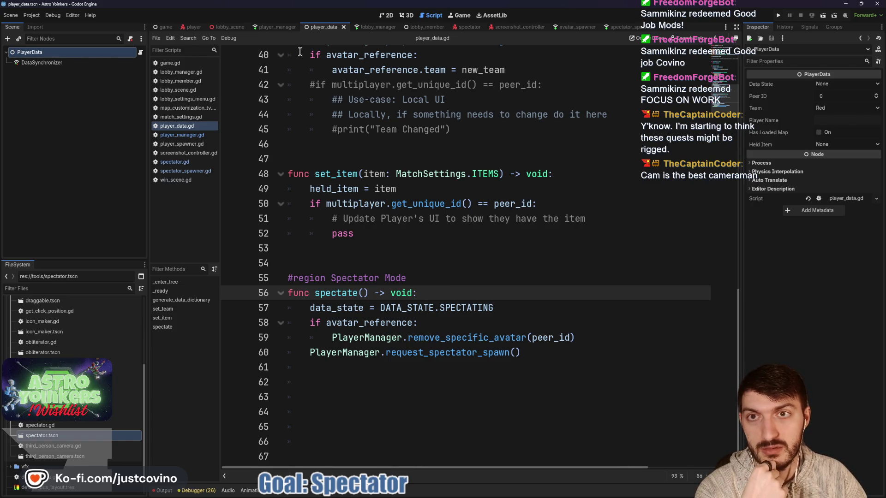
{"action": "left_click", "coordinate": [165, 28]}
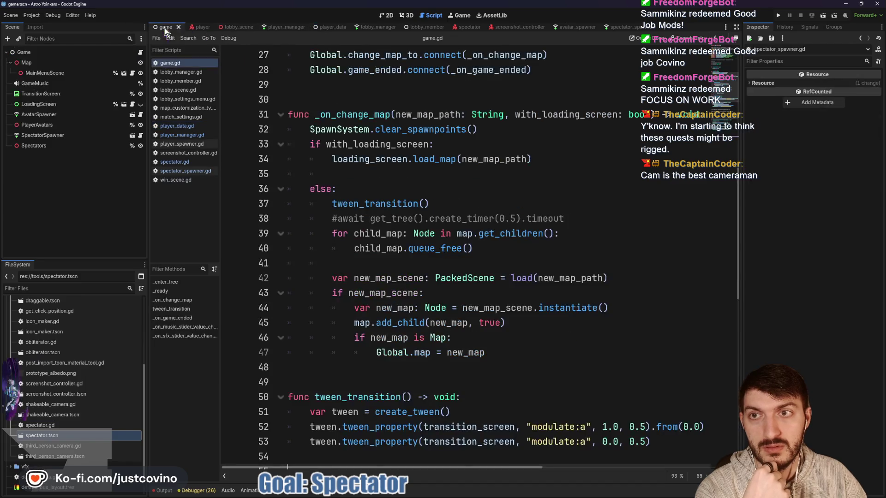
Look through game.gd, expanding and folding the Garbage Comments region
{"action": "left_click", "coordinate": [140, 52]}
{"action": "scroll", "coordinate": [417, 207], "scroll_direction": "up", "scroll_amount": 9}
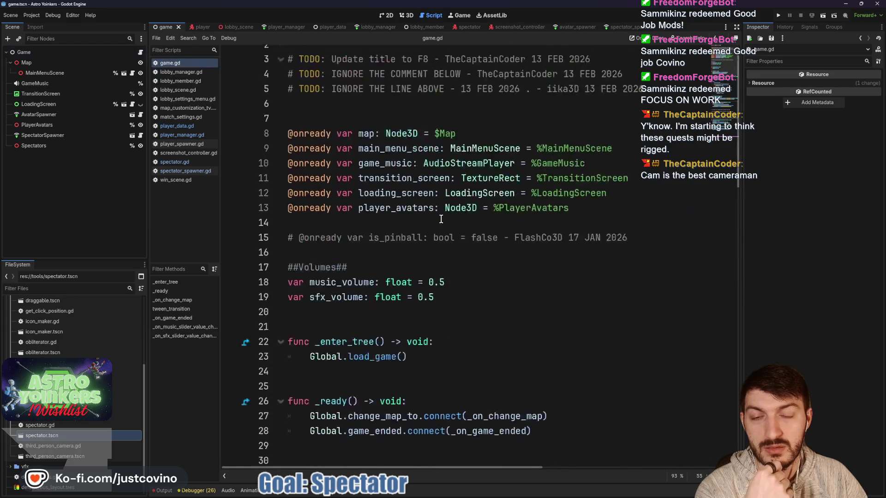
{"action": "scroll", "coordinate": [413, 231], "scroll_direction": "down", "scroll_amount": 1}
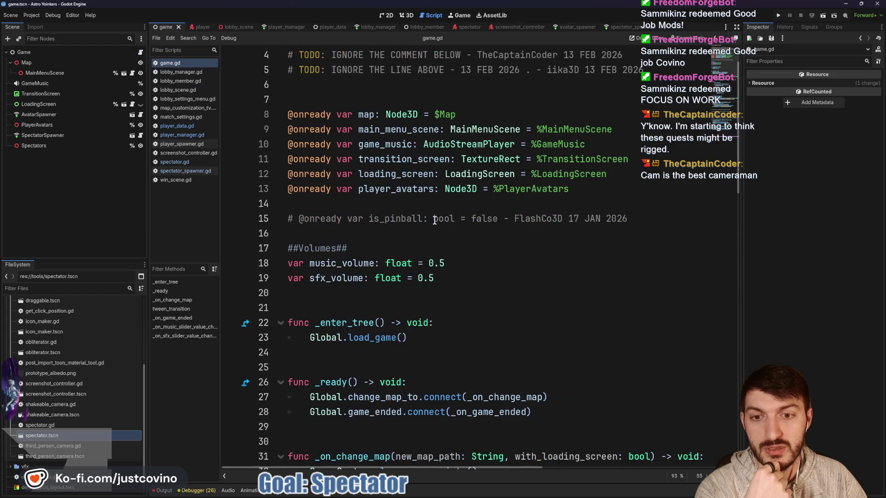
{"action": "double_click", "coordinate": [385, 190]}
{"action": "scroll", "coordinate": [445, 262], "scroll_direction": "down", "scroll_amount": 12}
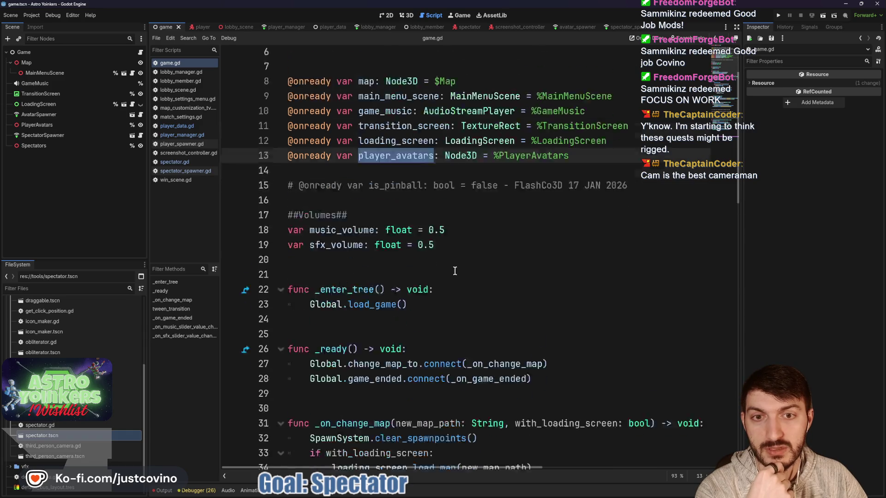
{"action": "scroll", "coordinate": [451, 270], "scroll_direction": "down", "scroll_amount": 7}
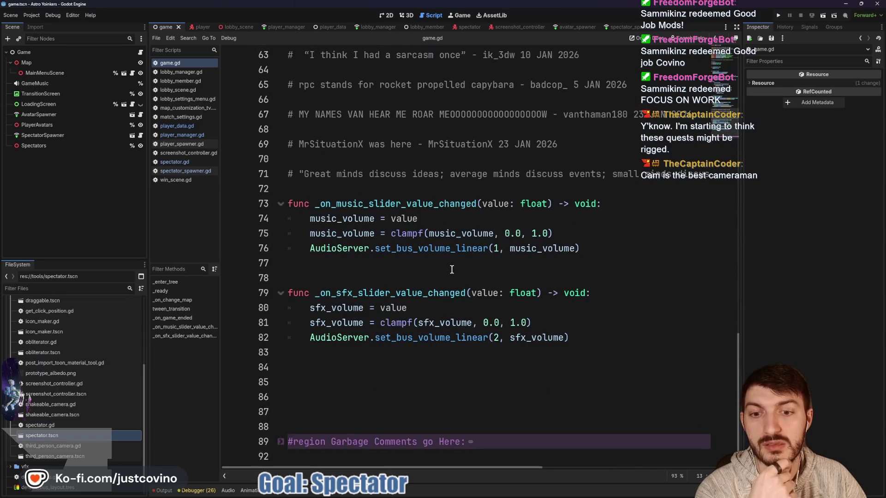
{"action": "left_click", "coordinate": [280, 443]}
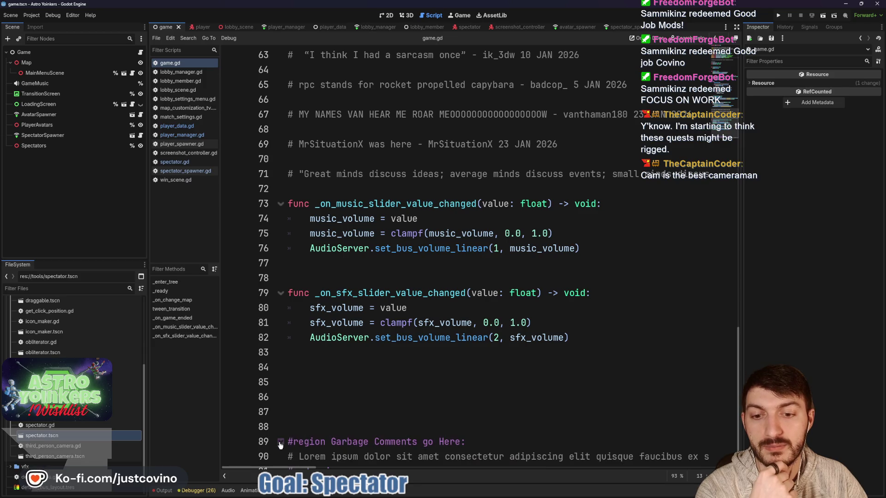
{"action": "scroll", "coordinate": [339, 395], "scroll_direction": "down", "scroll_amount": 1}
{"action": "left_click", "coordinate": [280, 413]}
Scroll back to the top of game.gd and switch to the Notion ToDo board
{"action": "scroll", "coordinate": [390, 378], "scroll_direction": "up", "scroll_amount": 3}
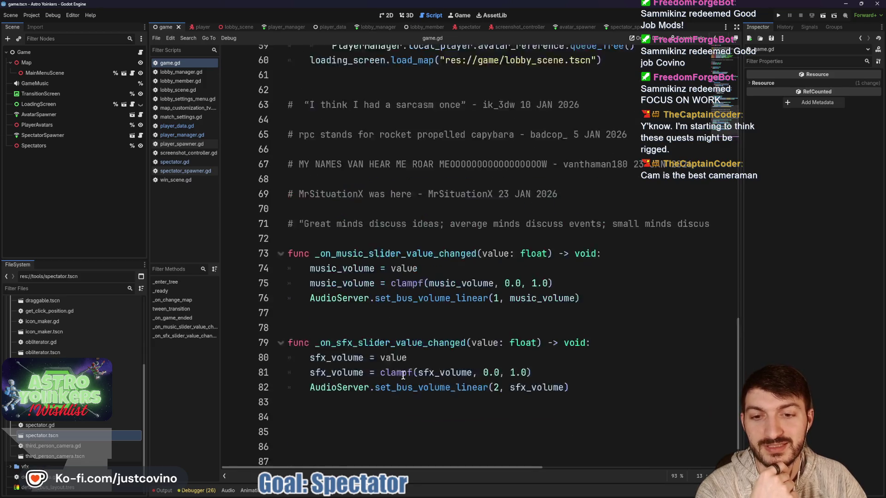
{"action": "scroll", "coordinate": [397, 374], "scroll_direction": "up", "scroll_amount": 9}
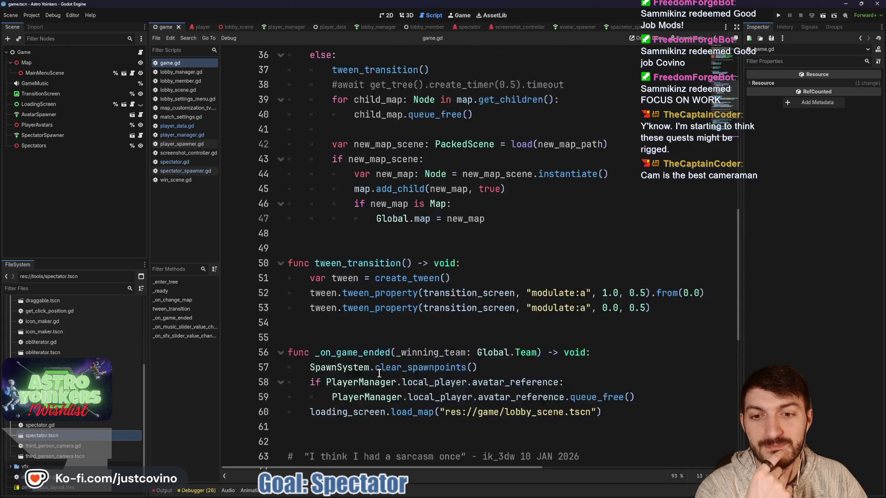
{"action": "scroll", "coordinate": [379, 373], "scroll_direction": "down", "scroll_amount": 3}
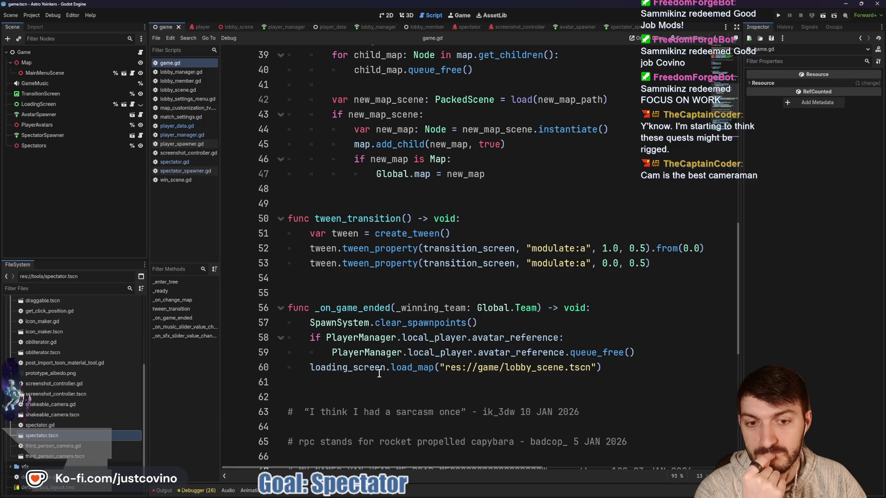
{"action": "scroll", "coordinate": [426, 349], "scroll_direction": "up", "scroll_amount": 2}
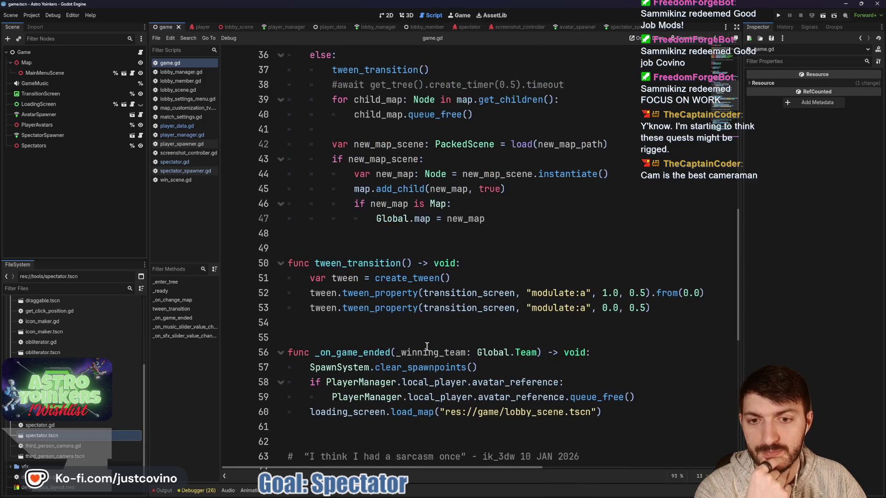
{"action": "scroll", "coordinate": [427, 346], "scroll_direction": "up", "scroll_amount": 3}
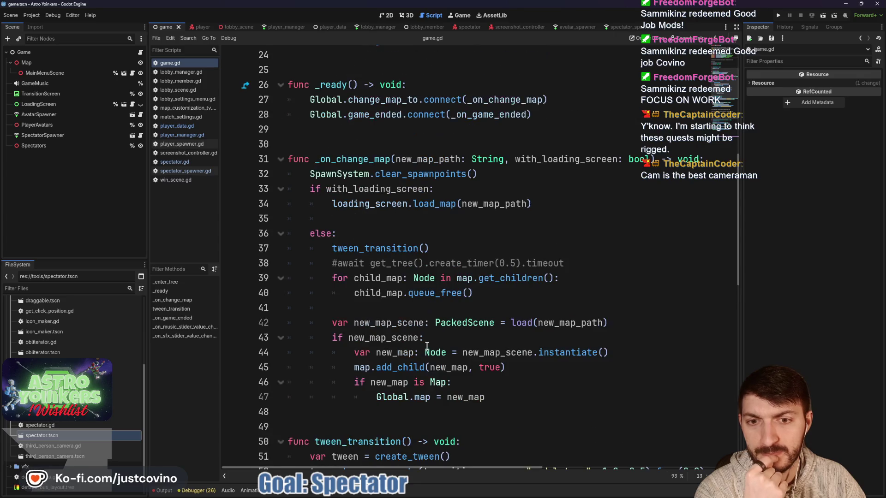
{"action": "scroll", "coordinate": [482, 288], "scroll_direction": "up", "scroll_amount": 3}
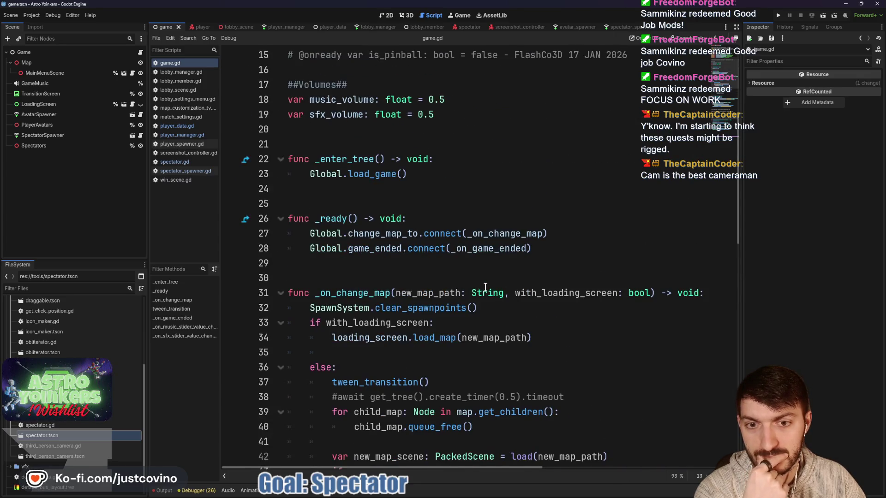
{"action": "scroll", "coordinate": [401, 248], "scroll_direction": "up", "scroll_amount": 4}
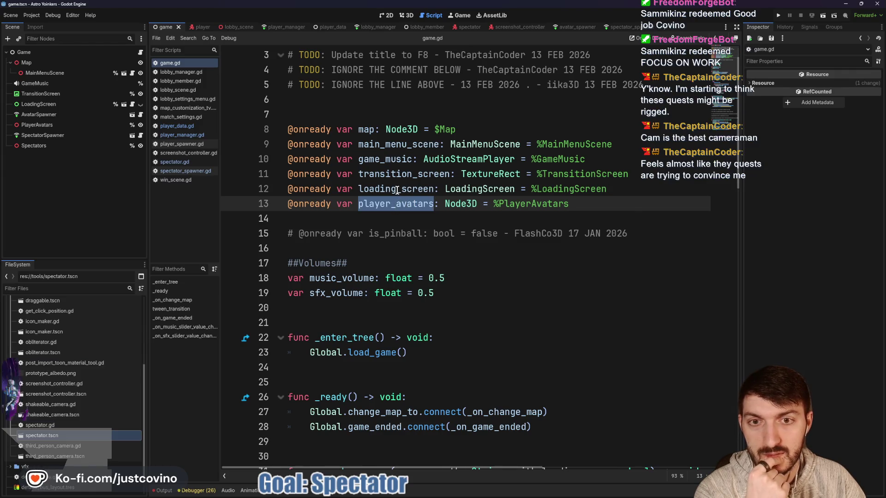
{"action": "left_click", "coordinate": [389, 221]}
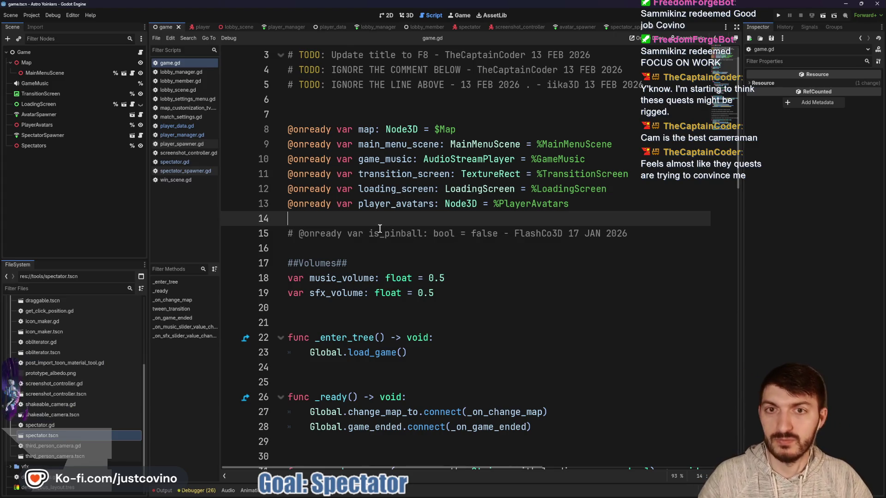
{"action": "key", "text": "alt+Tab"}
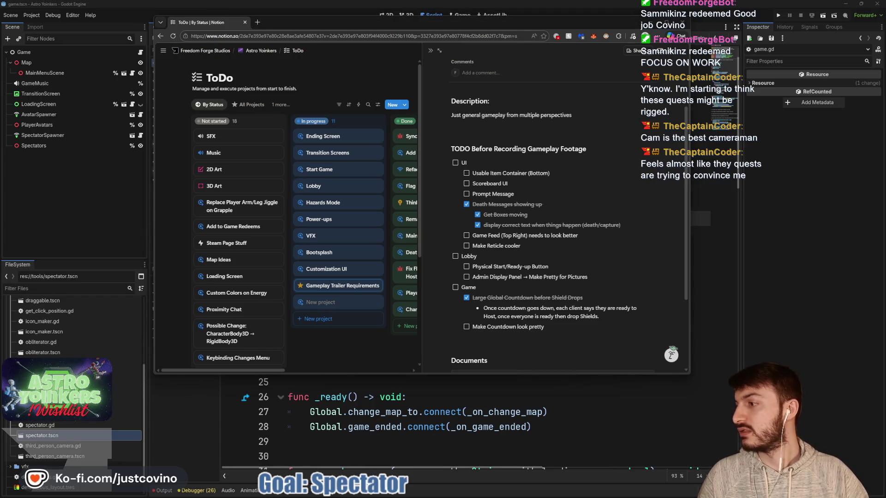
Dock the FFS Leaderboard window and browse its stats, quests and a teammate's bounty
{"action": "mouse_move", "coordinate": [508, 106]}
{"action": "left_mouse_down"}
{"action": "mouse_move", "coordinate": [362, 105]}
{"action": "mouse_move", "coordinate": [277, 22]}
{"action": "left_mouse_up"}
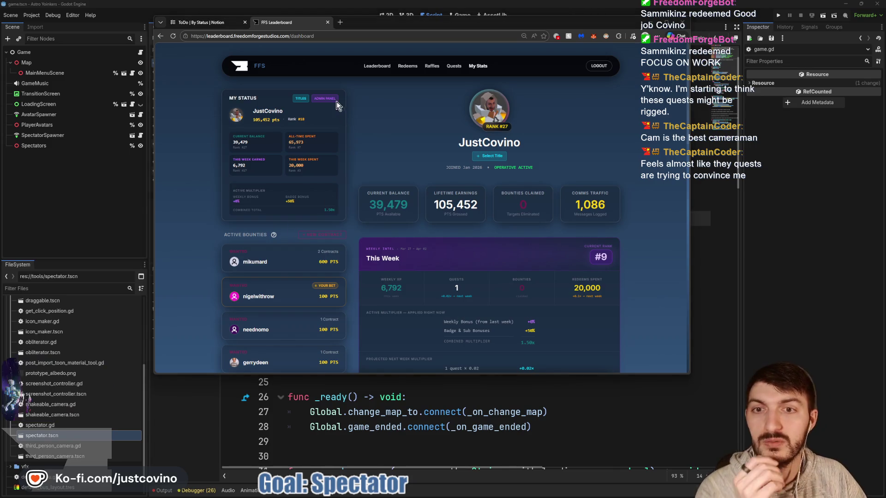
{"action": "left_click", "coordinate": [453, 69]}
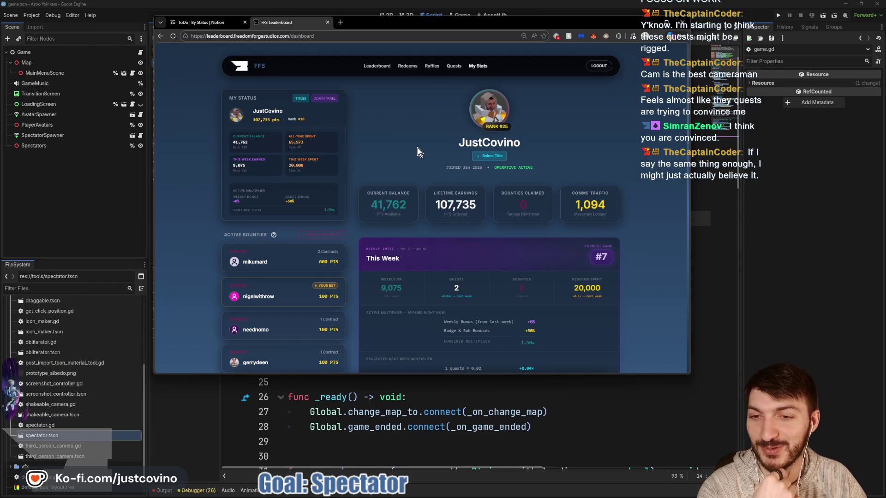
{"action": "left_click", "coordinate": [453, 70]}
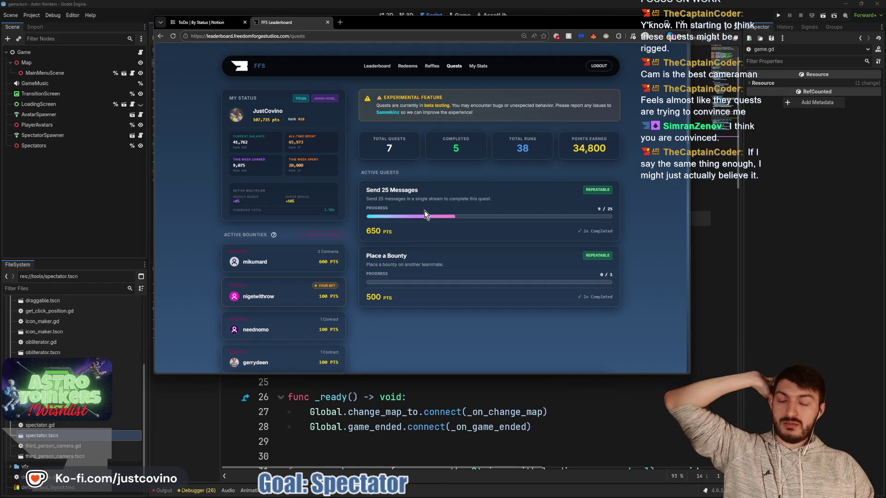
{"action": "left_click", "coordinate": [318, 296]}
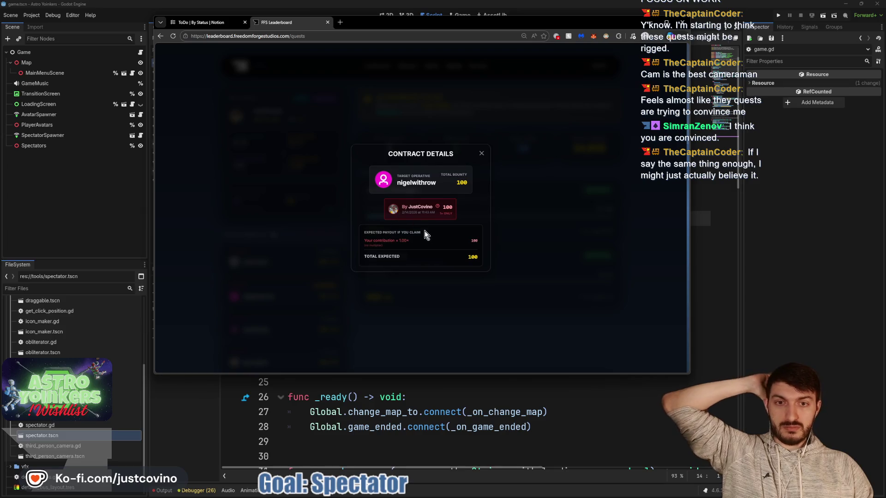
{"action": "left_click", "coordinate": [481, 154]}
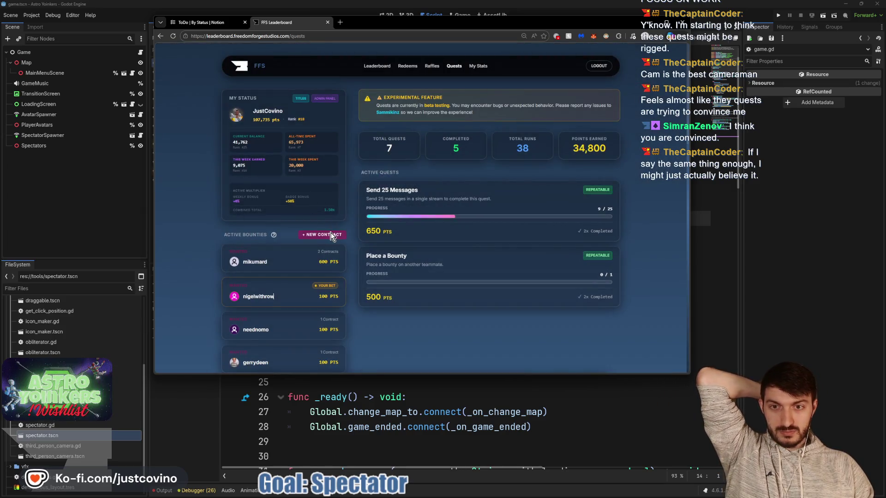
Publish a 100-point bounty on a teammate and claim the Place a Bounty quest reward
{"action": "left_click", "coordinate": [328, 234]}
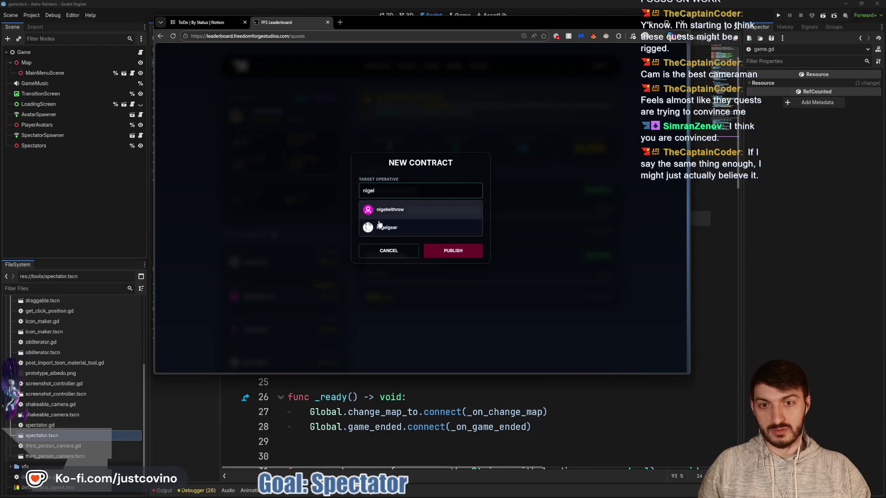
{"action": "left_click", "coordinate": [372, 208]}
{"action": "left_click", "coordinate": [382, 221]}
{"action": "type", "text": "100"}
{"action": "left_click", "coordinate": [464, 252]}
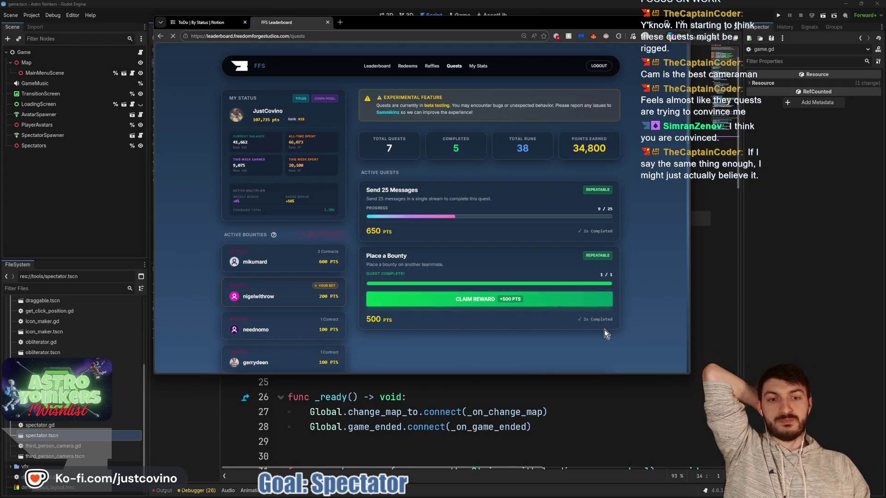
{"action": "left_click", "coordinate": [522, 302]}
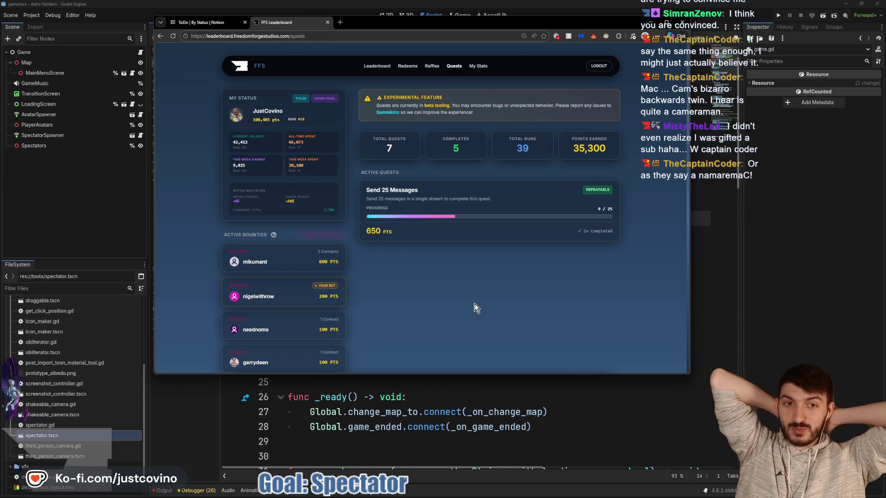
{"action": "key", "text": "alt+Tab"}
Run the Astro Yoinkers project from game.gd, launching two debug instances
{"action": "left_click", "coordinate": [472, 305]}
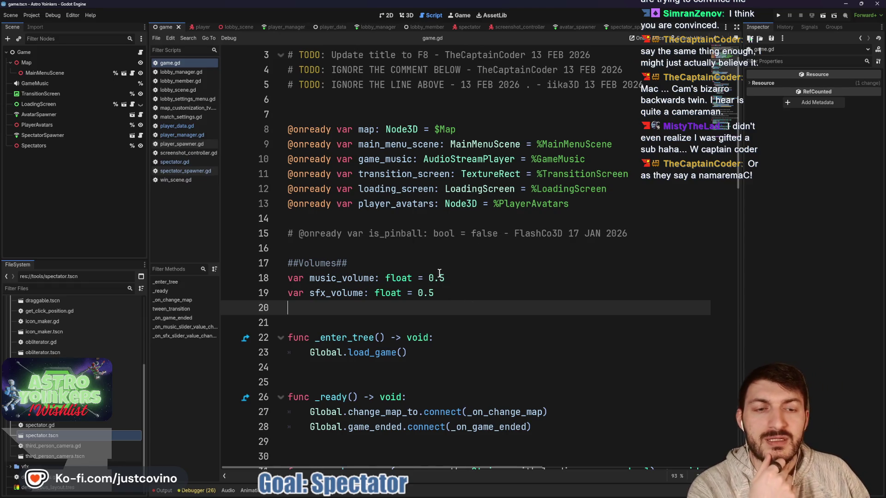
{"action": "scroll", "coordinate": [439, 253], "scroll_direction": "down", "scroll_amount": 3}
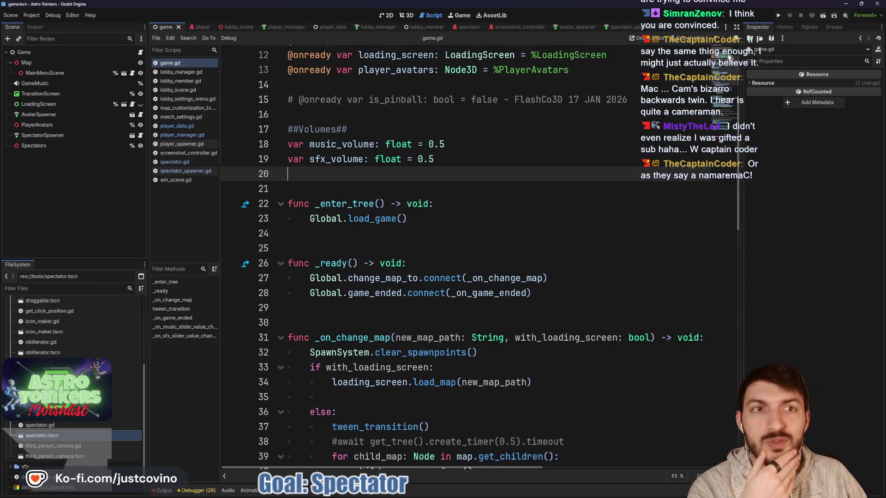
{"action": "left_click", "coordinate": [779, 16]}
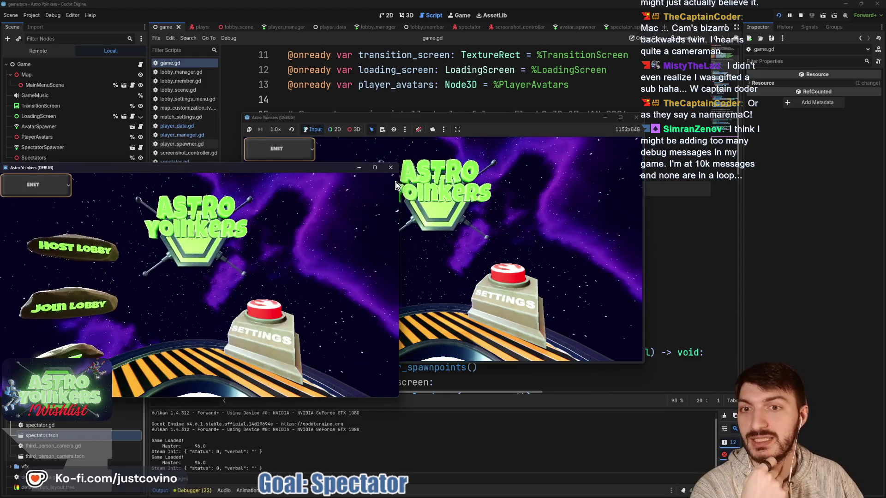
Host a lobby in the running game window
{"action": "left_click", "coordinate": [316, 203]}
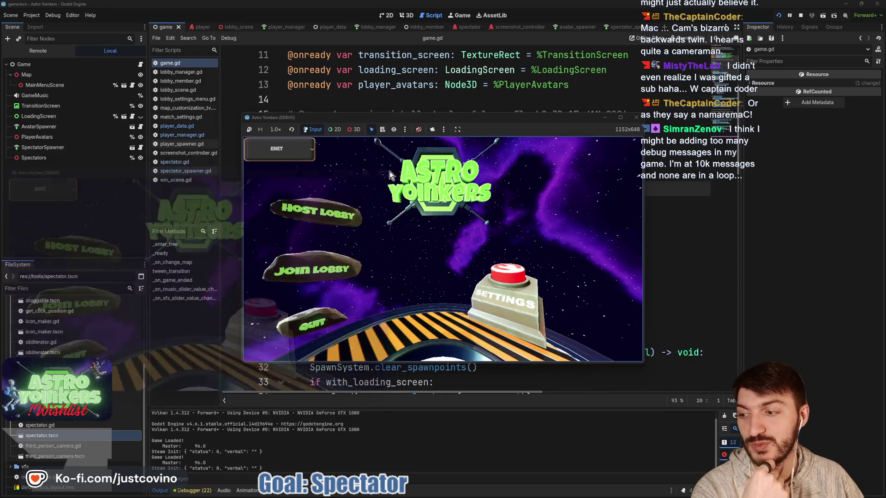
{"action": "left_click", "coordinate": [317, 206]}
{"action": "left_click", "coordinate": [434, 206]}
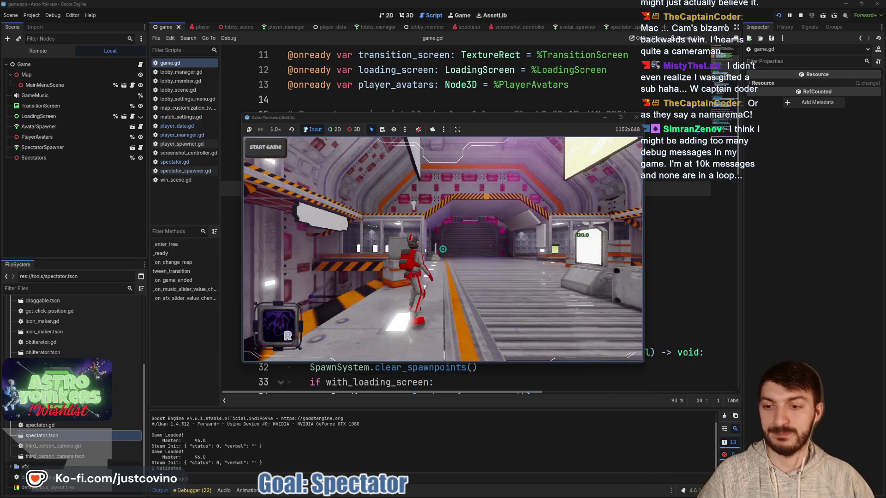
Enter spectate in the dev console, then stop the game and open the Debugger's Errors tab
{"action": "key", "text": "grave"}
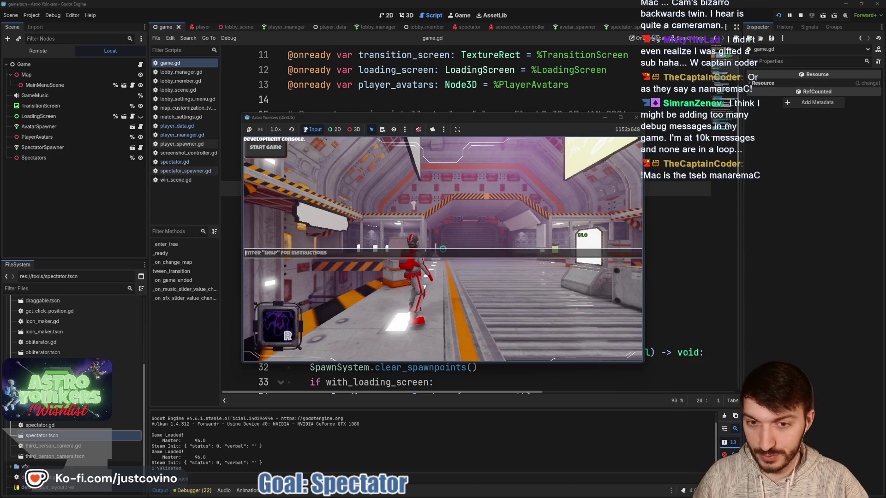
{"action": "type", "text": "spectate"}
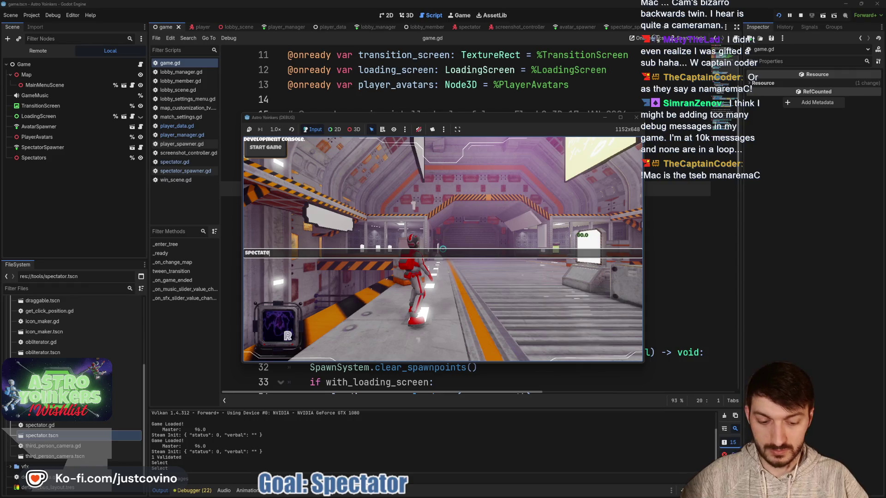
{"action": "key", "text": "Return"}
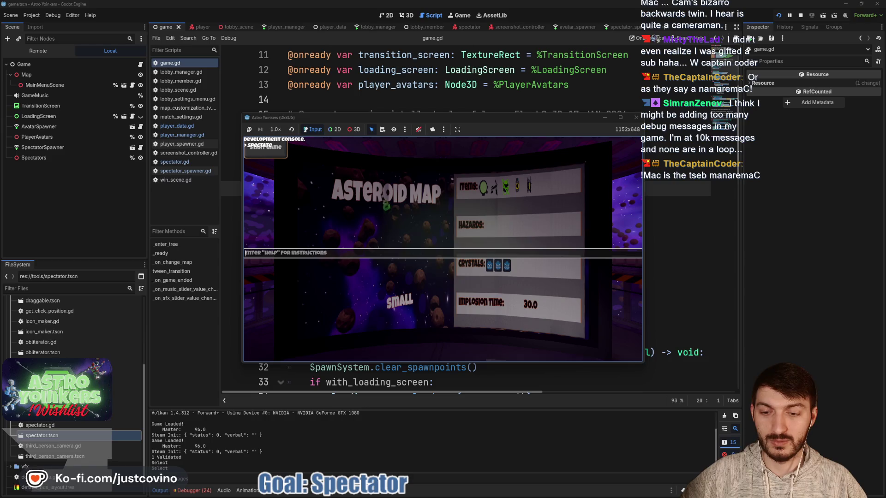
{"action": "key", "text": "Escape"}
{"action": "key", "text": "Escape"}
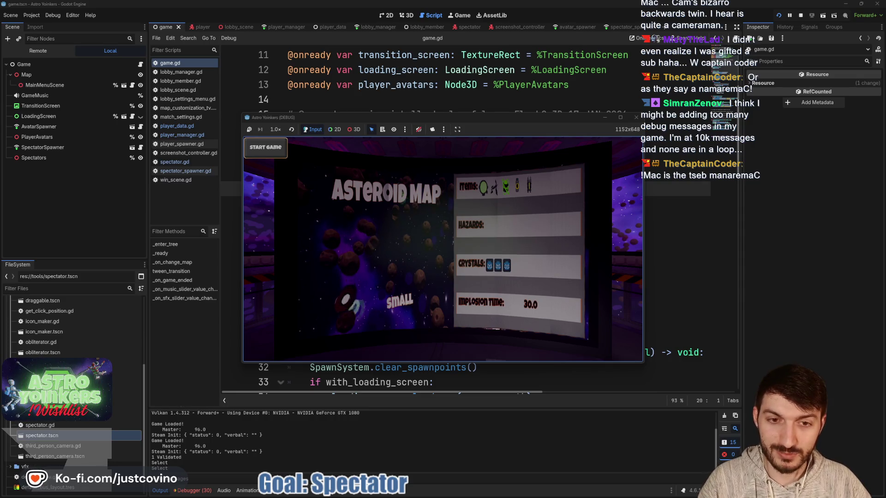
{"action": "key", "text": "F8"}
{"action": "left_click", "coordinate": [192, 490]}
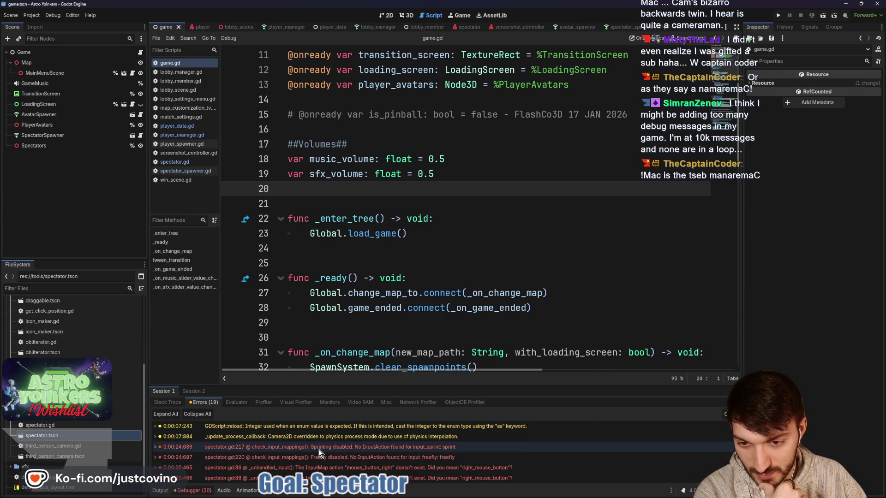
Clear the Debugger Errors list and bring up spectator.gd from the spectator scene tab
{"action": "scroll", "coordinate": [319, 449], "scroll_direction": "down", "scroll_amount": 2}
{"action": "scroll", "coordinate": [317, 455], "scroll_direction": "down", "scroll_amount": 1}
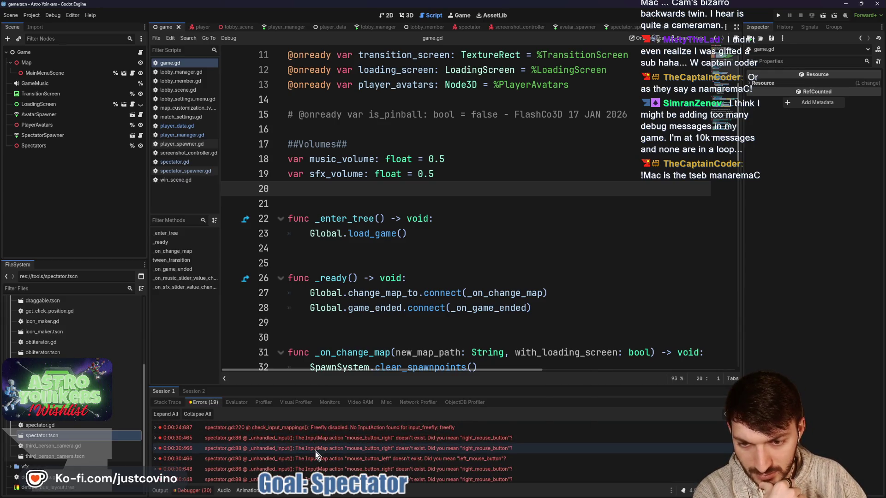
{"action": "scroll", "coordinate": [312, 455], "scroll_direction": "down", "scroll_amount": 1}
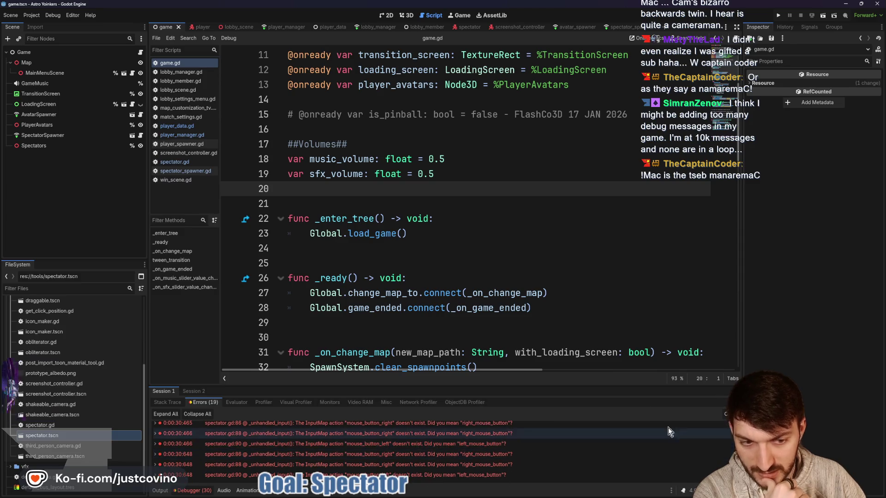
{"action": "left_click", "coordinate": [727, 413]}
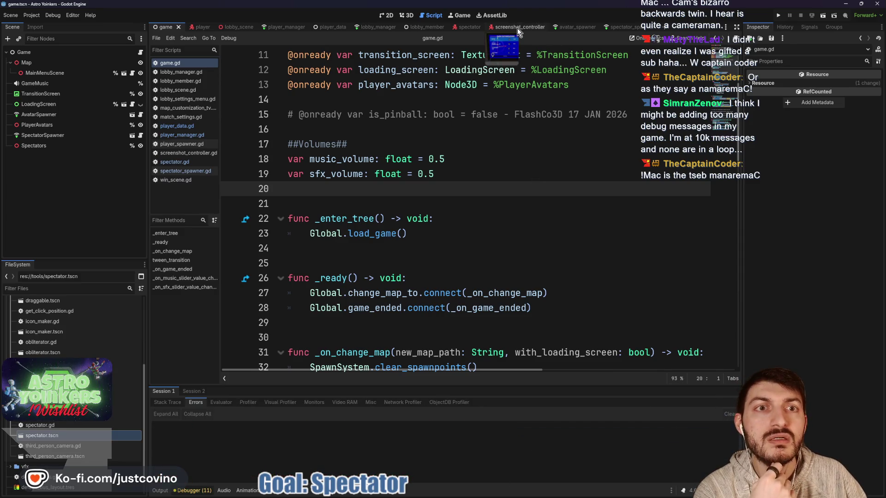
{"action": "left_click", "coordinate": [464, 26]}
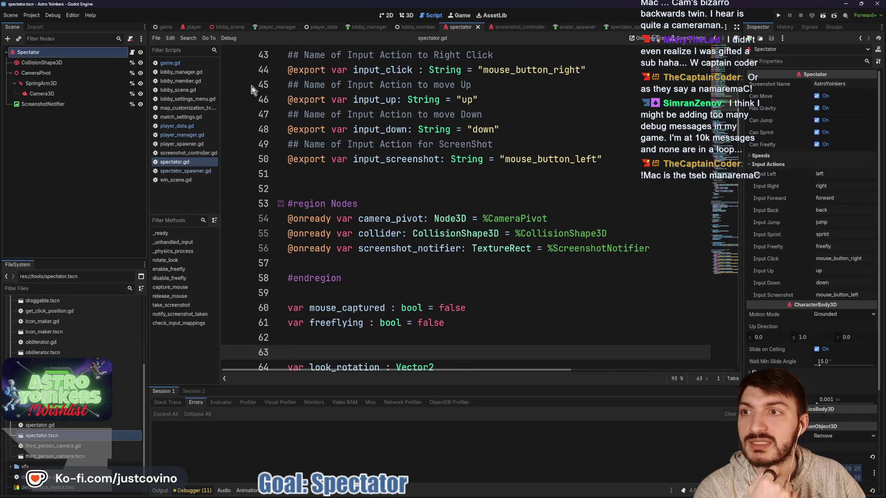
Add %Camera3D.current = true after the authority check in _ready, save, and rerun the game
{"action": "scroll", "coordinate": [368, 212], "scroll_direction": "down", "scroll_amount": 8}
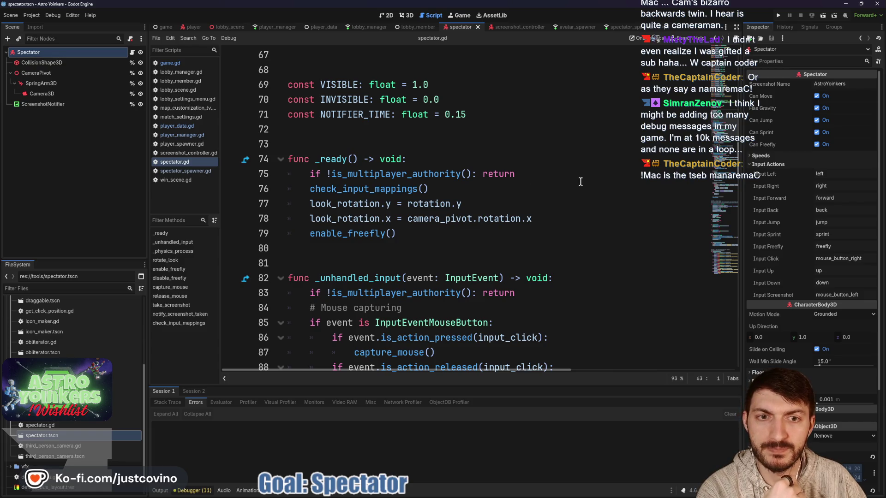
{"action": "left_click", "coordinate": [549, 174]}
{"action": "key", "text": "Return"}
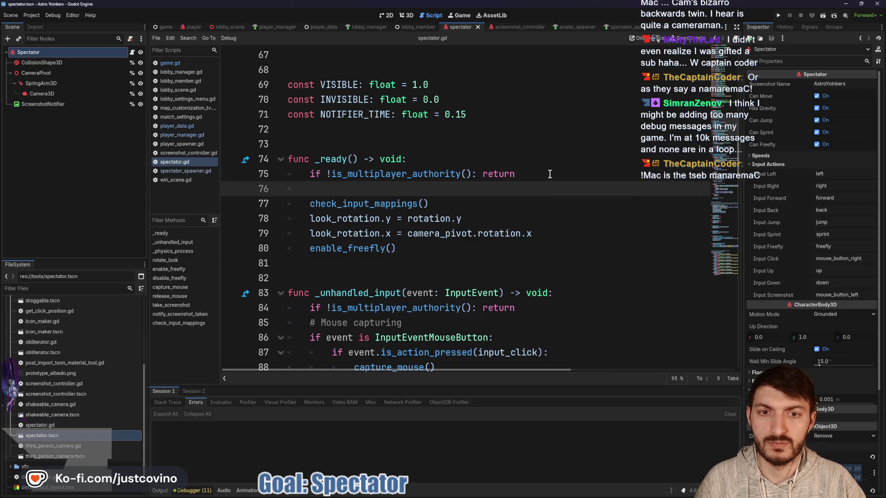
{"action": "type", "text": "camera"}
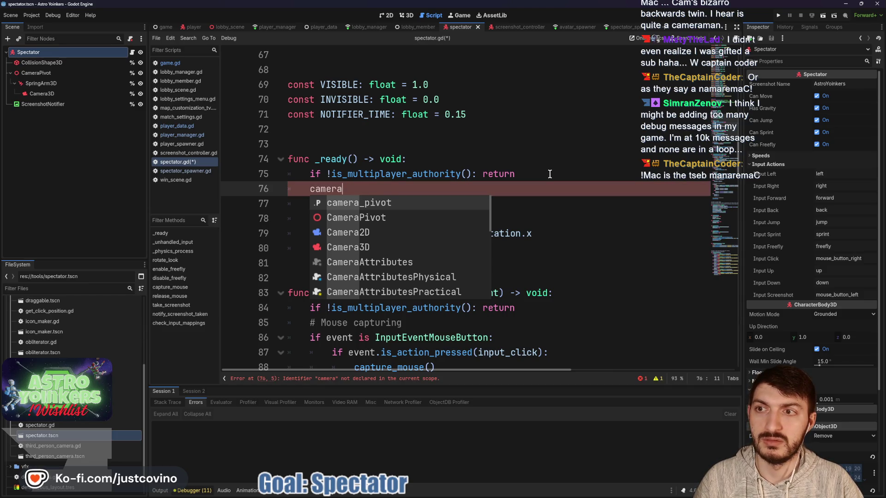
{"action": "key", "text": "BackSpace"}
{"action": "key", "text": "BackSpace"}
{"action": "key", "text": "BackSpace"}
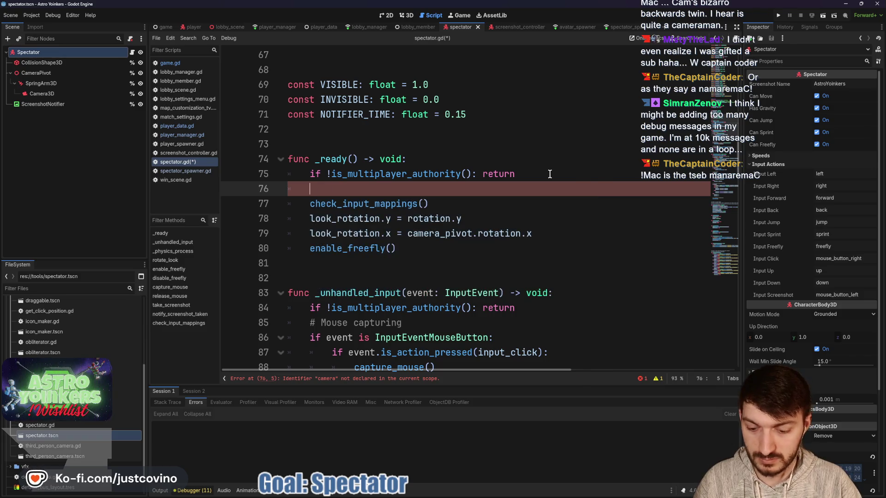
{"action": "type", "text": "Ca"}
{"action": "key", "text": "Return"}
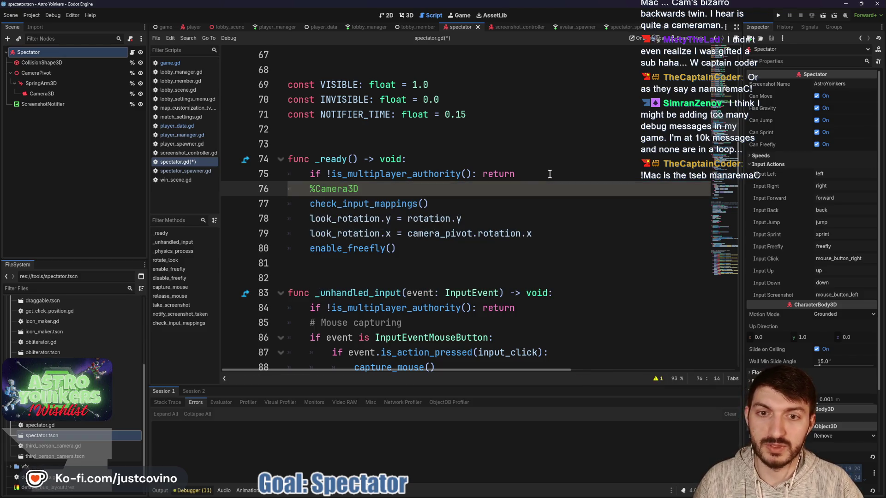
{"action": "type", "text": ".current = true"}
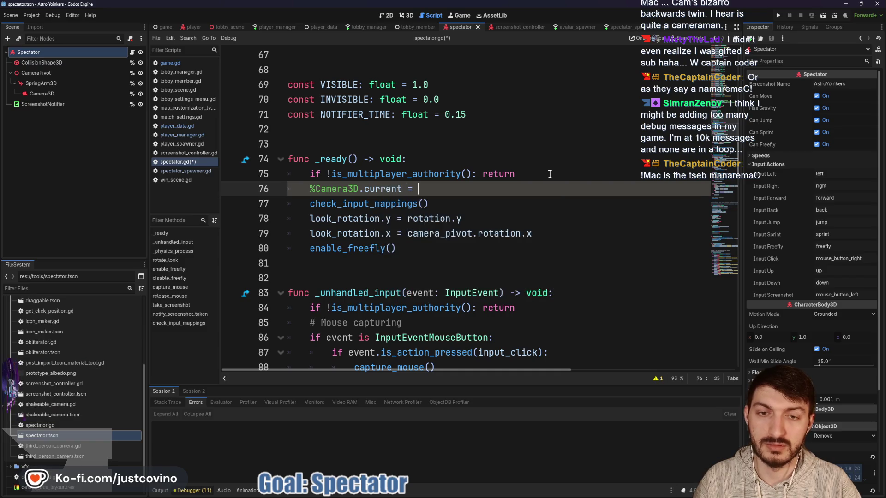
{"action": "key", "text": "ctrl+s"}
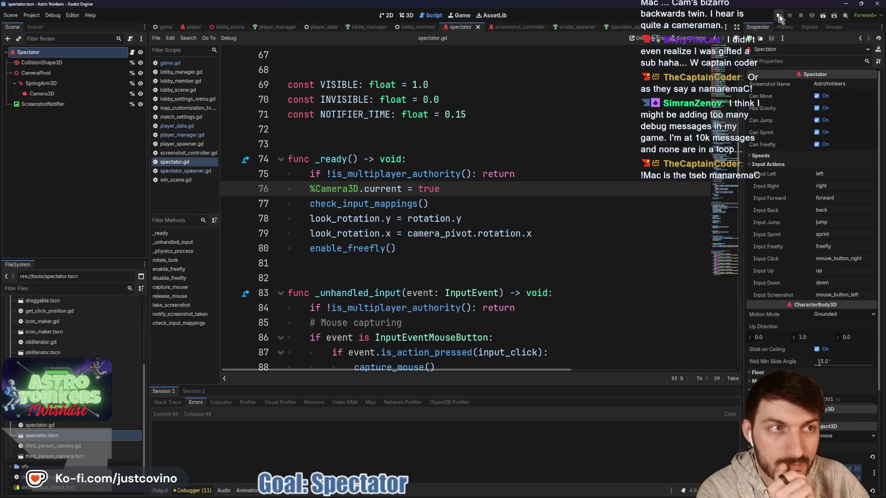
{"action": "left_click", "coordinate": [779, 14]}
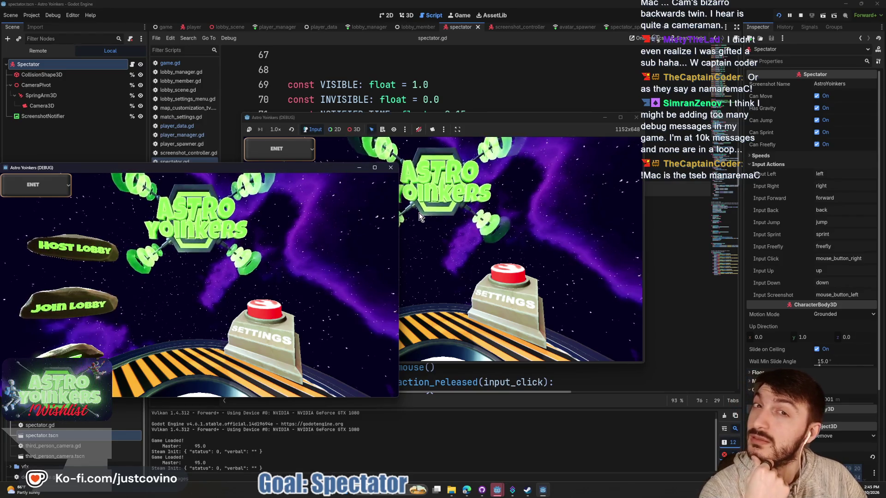
Host a lobby in the running game and enter the spectate console command
{"action": "left_click", "coordinate": [302, 214]}
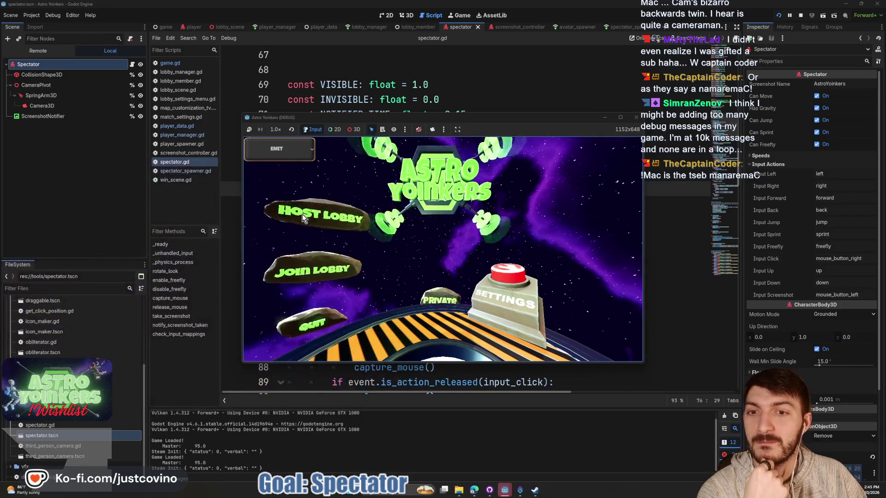
{"action": "left_click", "coordinate": [443, 208]}
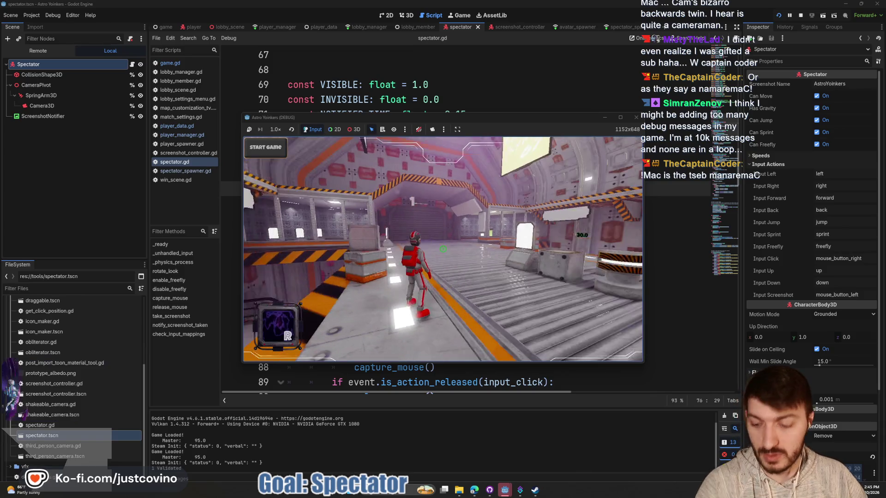
{"action": "type", "text": "pectate"}
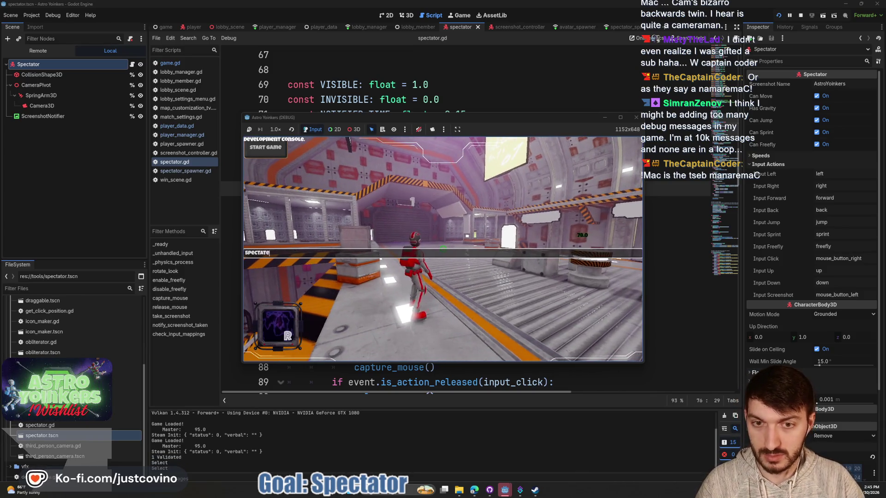
{"action": "key", "text": "Return"}
{"action": "key", "text": "Escape"}
{"action": "key", "text": "Escape"}
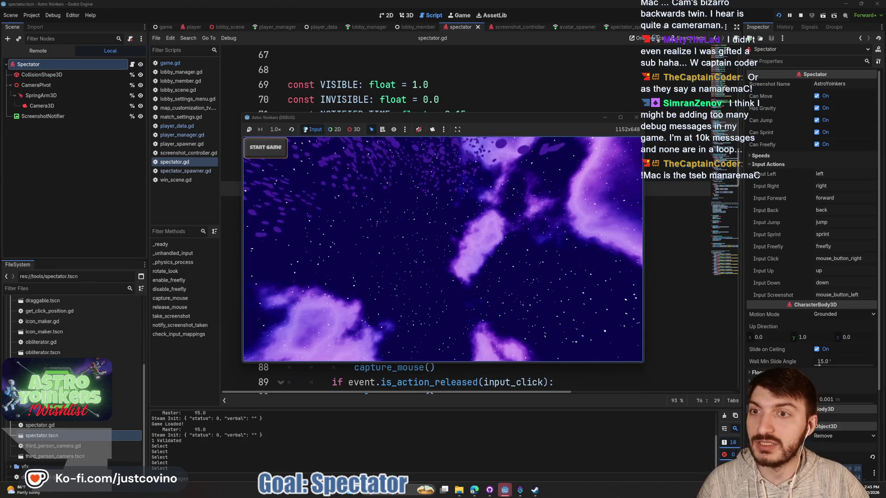
Release focus from the game and stop the running project with F8
{"action": "key", "text": "super"}
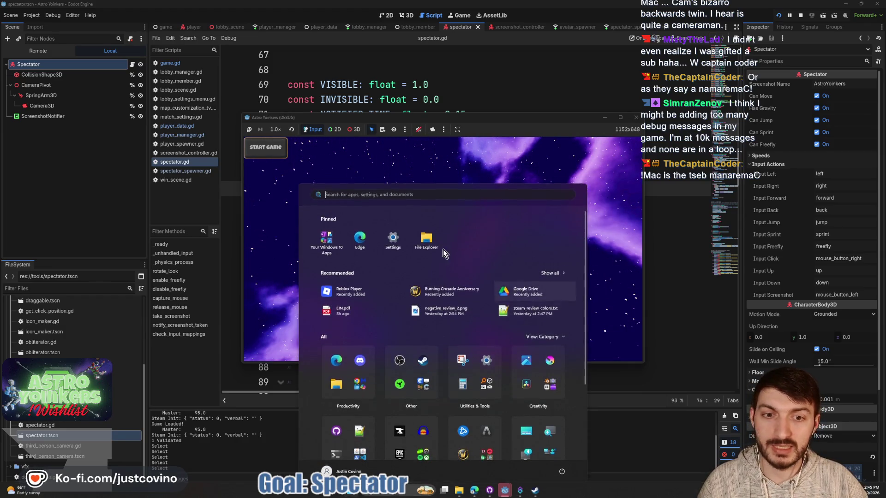
{"action": "key", "text": "Escape"}
{"action": "key", "text": "F8"}
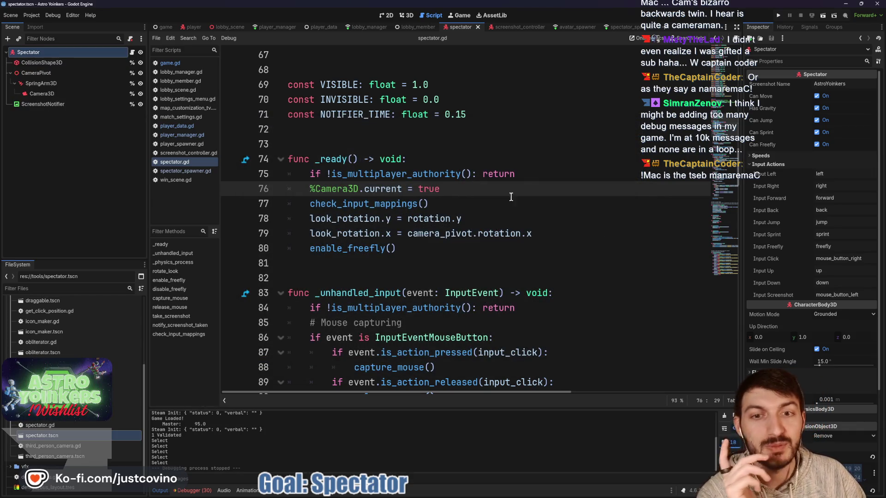
Uncheck Has Gravity on the Spectator node and save spectator.gd
{"action": "scroll", "coordinate": [480, 192], "scroll_direction": "down", "scroll_amount": 2}
{"action": "scroll", "coordinate": [481, 192], "scroll_direction": "up", "scroll_amount": 2}
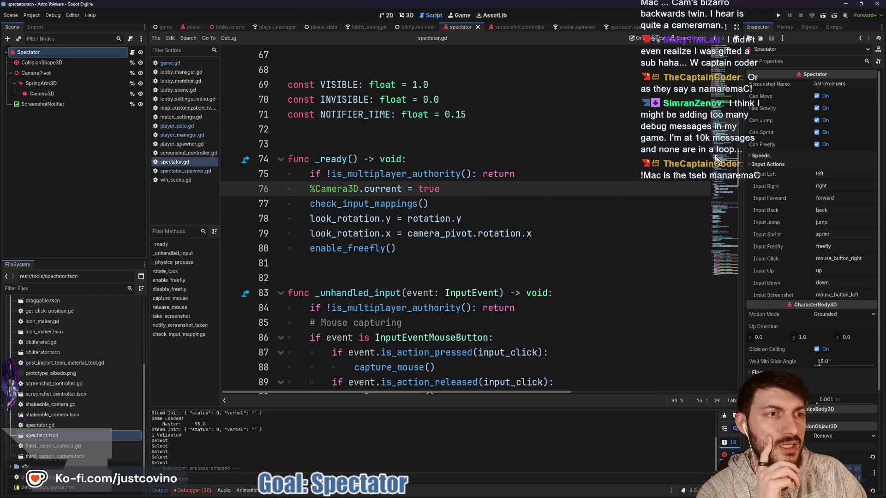
{"action": "left_click", "coordinate": [817, 108]}
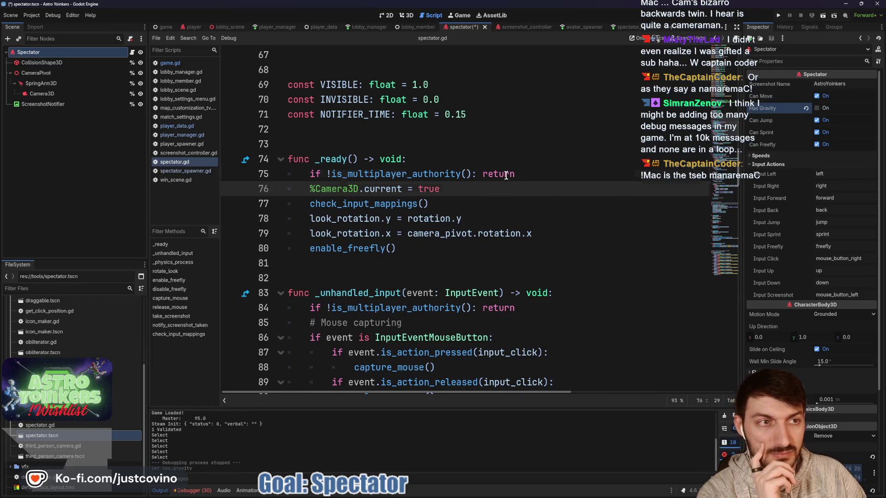
{"action": "left_click", "coordinate": [506, 176]}
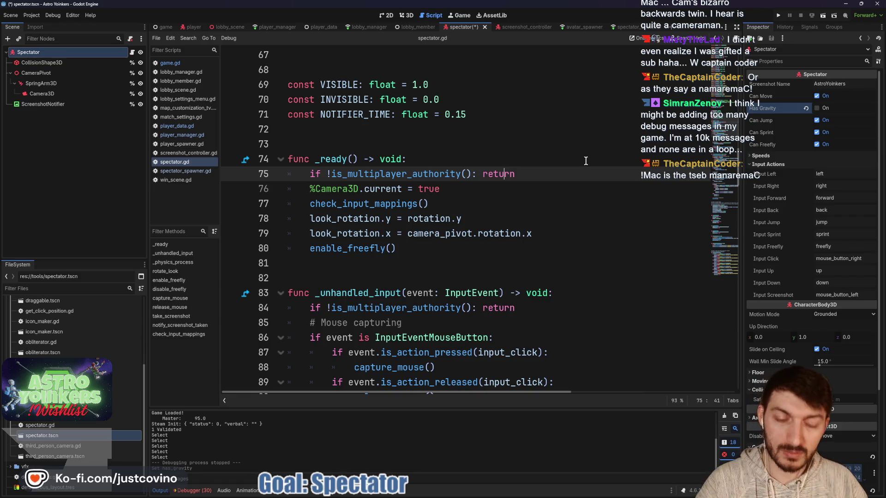
{"action": "key", "text": "ctrl+s"}
Launch the project again to test the change
{"action": "scroll", "coordinate": [576, 155], "scroll_direction": "up", "scroll_amount": 2}
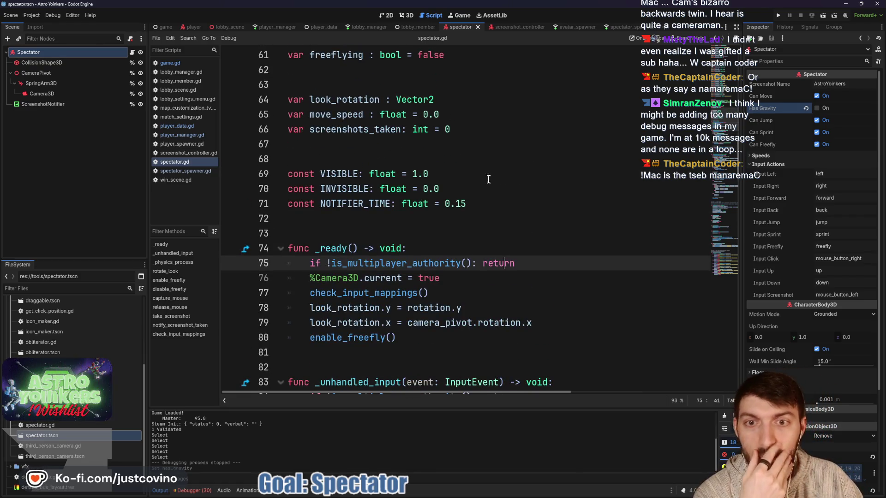
{"action": "scroll", "coordinate": [437, 186], "scroll_direction": "up", "scroll_amount": 1}
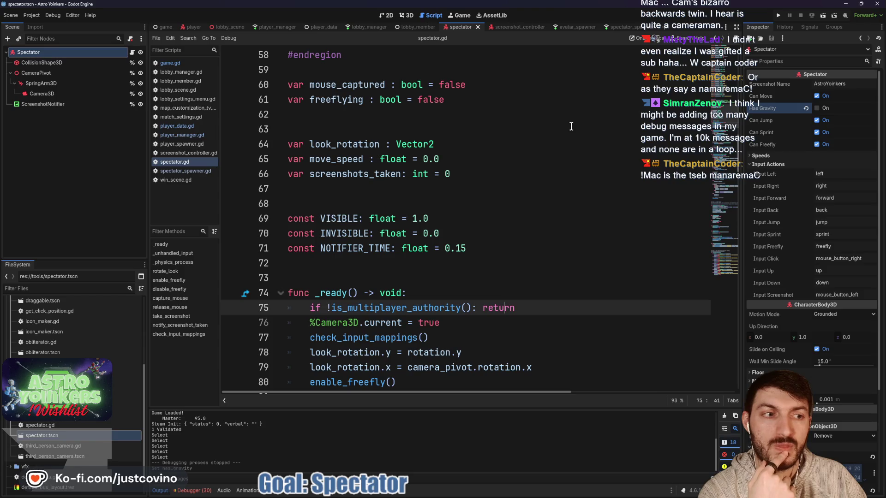
{"action": "left_click", "coordinate": [775, 15]}
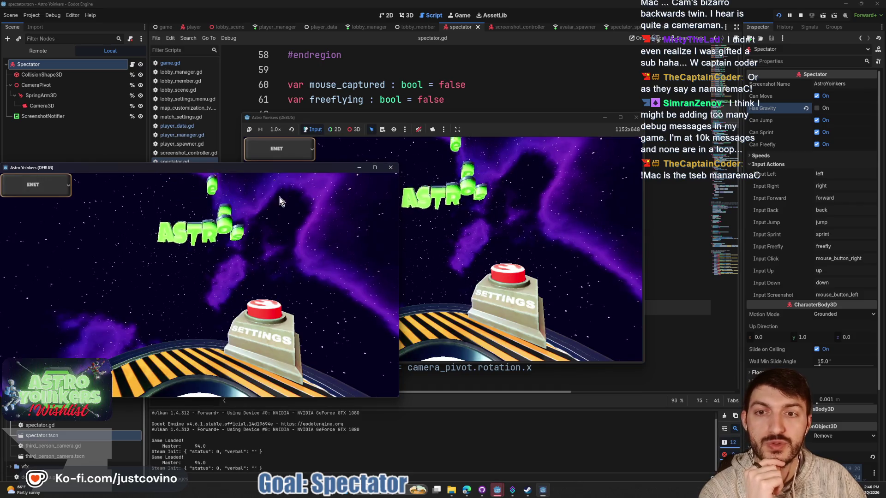
Arrange the two game windows side by side and host a private lobby in the left one
{"action": "mouse_move", "coordinate": [236, 168]}
{"action": "left_mouse_down"}
{"action": "mouse_move", "coordinate": [295, 176]}
{"action": "mouse_move", "coordinate": [716, 146]}
{"action": "left_mouse_up"}
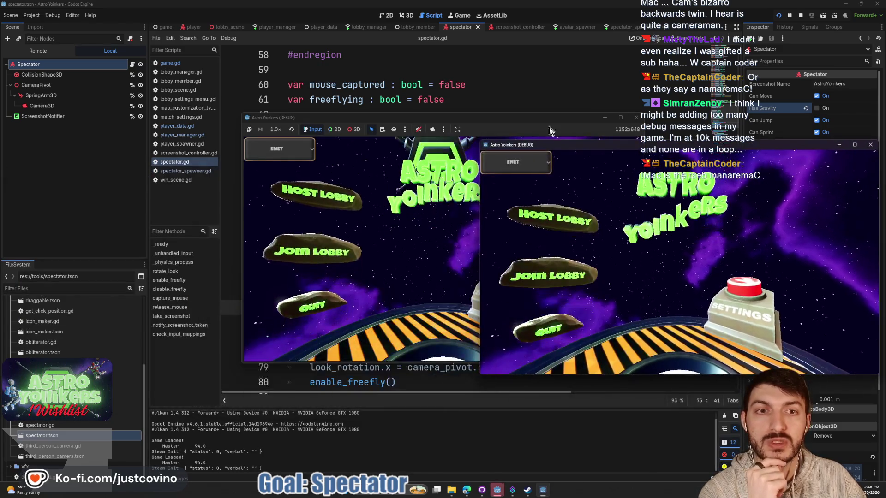
{"action": "mouse_move", "coordinate": [499, 117]}
{"action": "left_mouse_down"}
{"action": "mouse_move", "coordinate": [281, 126]}
{"action": "mouse_move", "coordinate": [294, 125]}
{"action": "left_mouse_up"}
{"action": "left_click", "coordinate": [93, 227]}
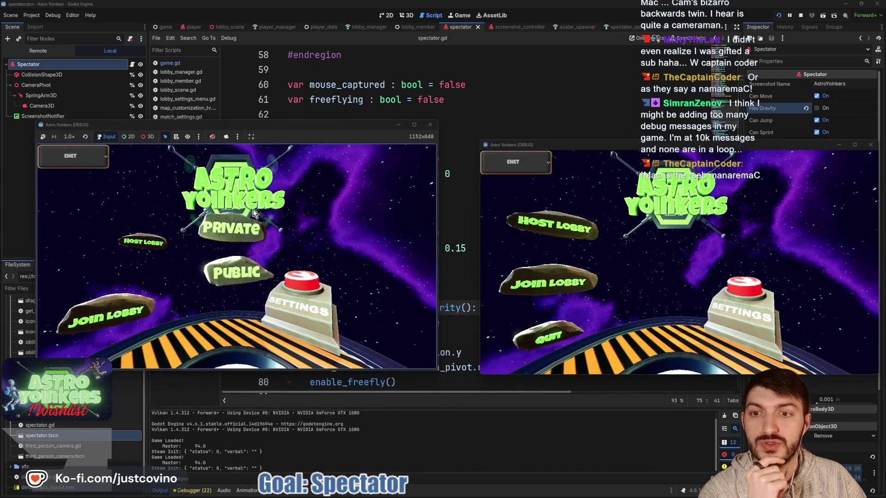
{"action": "left_click", "coordinate": [248, 215]}
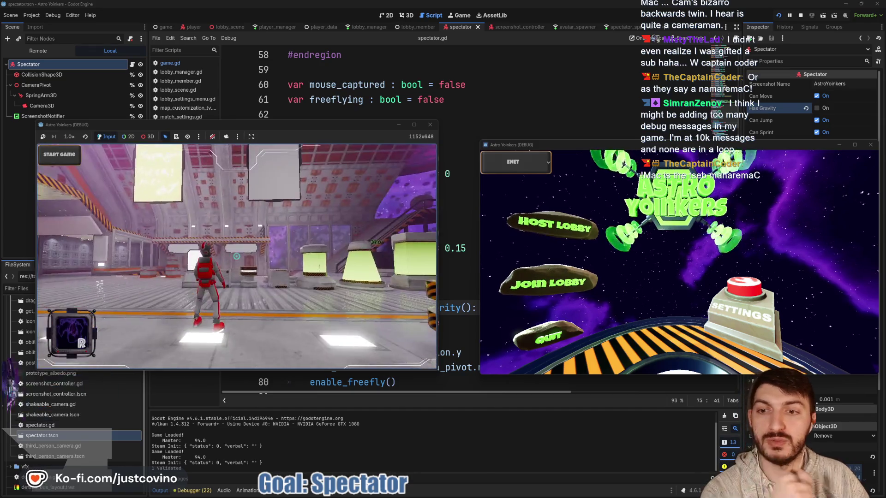
Enter the spectate command in the dev console, then close the console and settings menu
{"action": "type", "text": "spectate"}
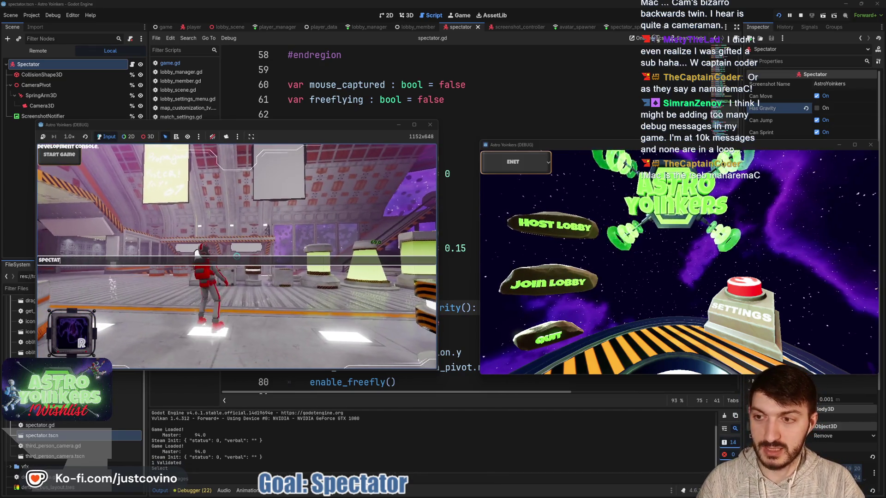
{"action": "key", "text": "Return"}
{"action": "key", "text": "Escape"}
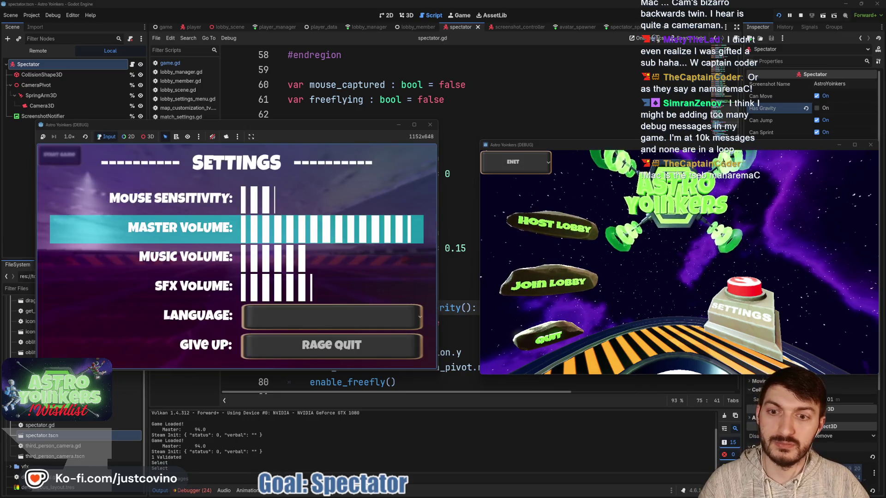
{"action": "key", "text": "Escape"}
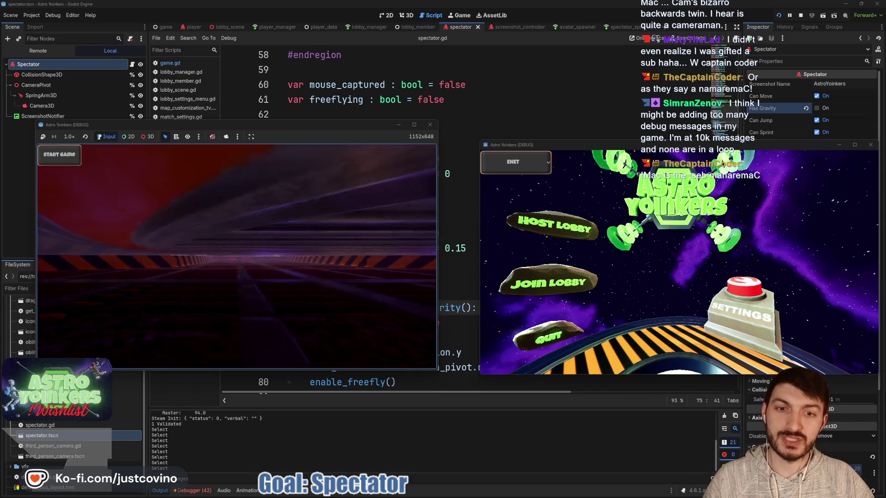
{"action": "key", "text": "super"}
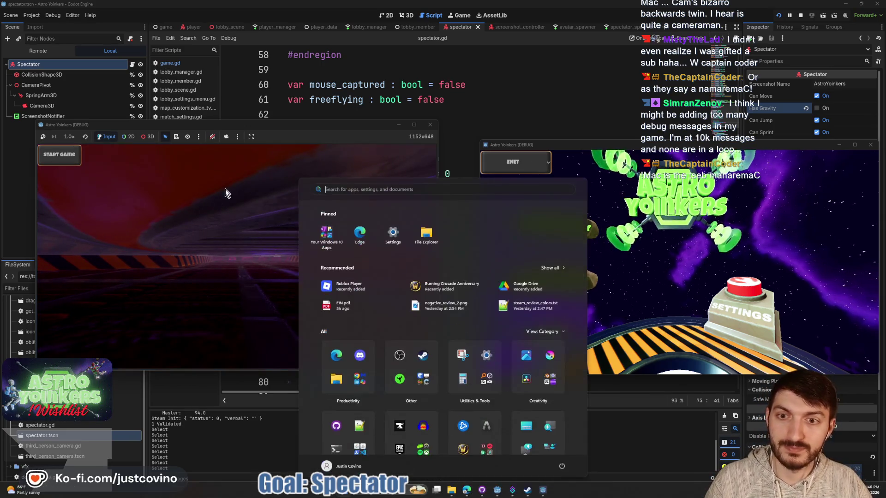
Fly the spectator camera past the central tower and asteroid field, then stop both instances
{"action": "left_click", "coordinate": [295, 149]}
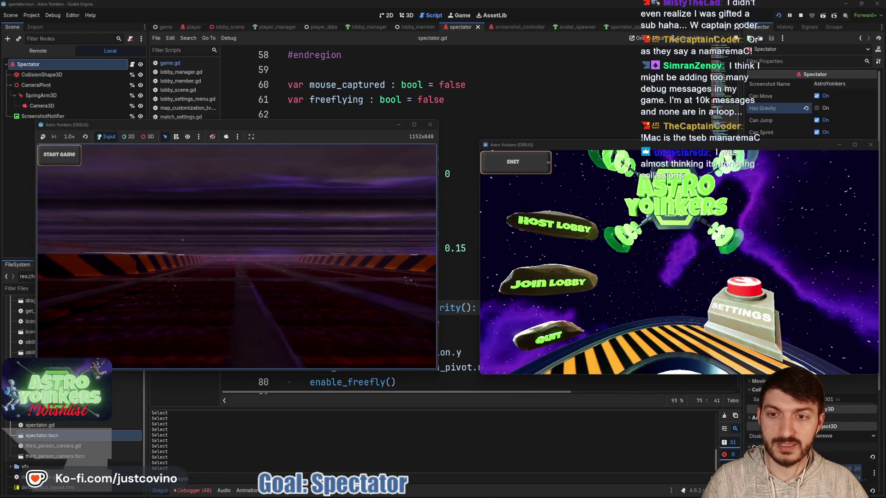
{"action": "key", "text": "super"}
{"action": "left_click", "coordinate": [273, 199]}
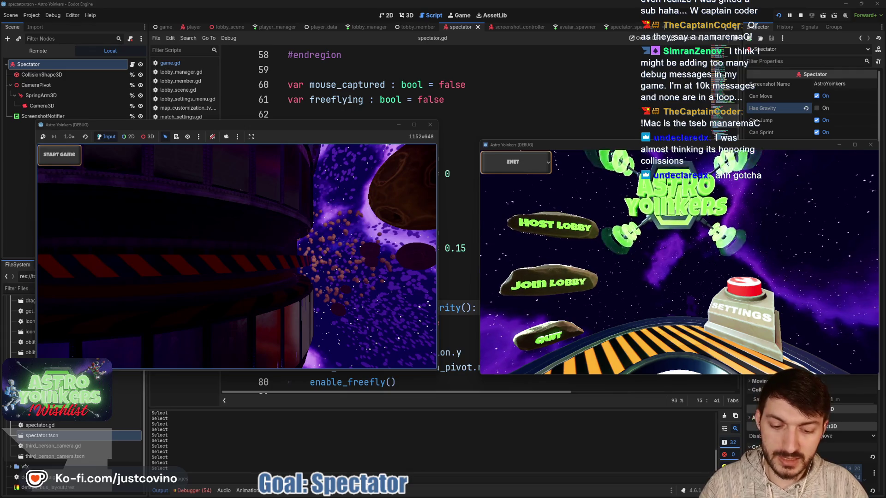
{"action": "key", "text": "F8"}
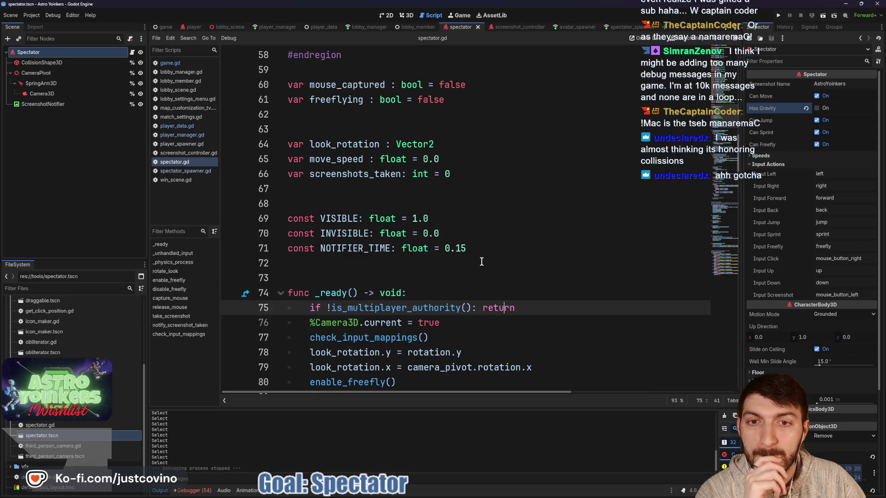
{"action": "scroll", "coordinate": [481, 262], "scroll_direction": "down", "scroll_amount": 5}
{"action": "scroll", "coordinate": [481, 261], "scroll_direction": "down", "scroll_amount": 2}
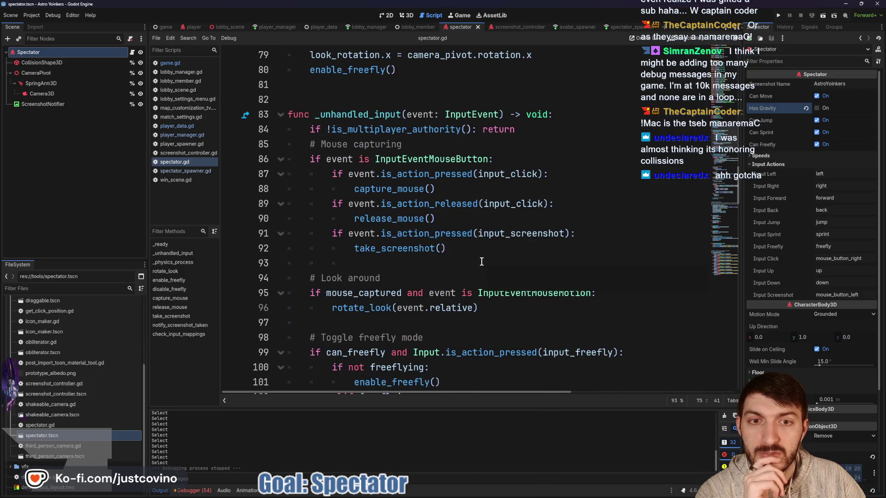
{"action": "scroll", "coordinate": [458, 249], "scroll_direction": "down", "scroll_amount": 1}
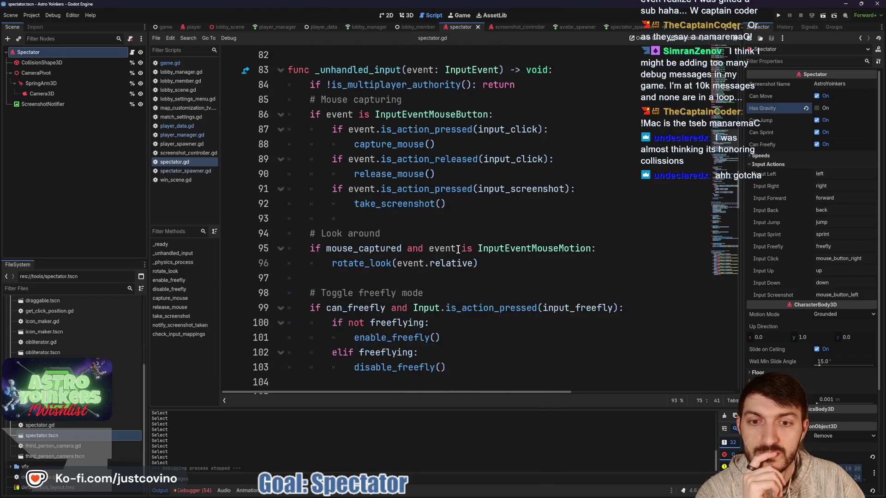
{"action": "scroll", "coordinate": [458, 249], "scroll_direction": "up", "scroll_amount": 2}
{"action": "scroll", "coordinate": [458, 249], "scroll_direction": "up", "scroll_amount": 14}
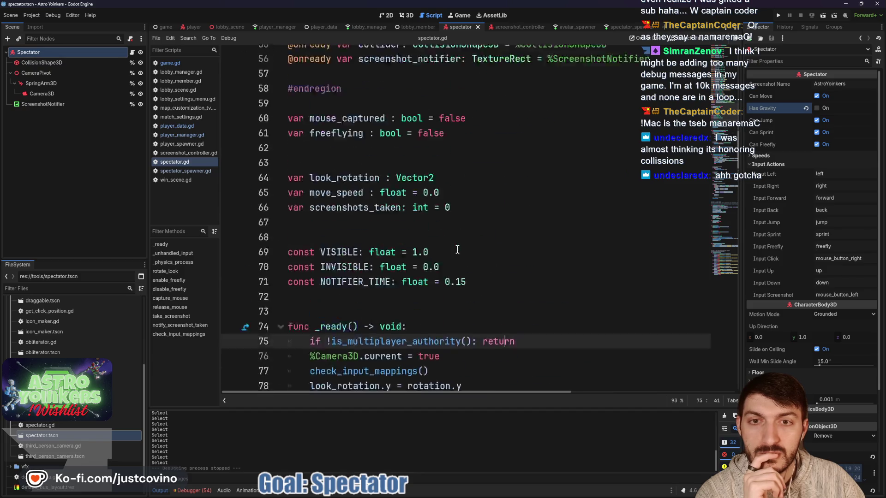
{"action": "scroll", "coordinate": [392, 247], "scroll_direction": "up", "scroll_amount": 3}
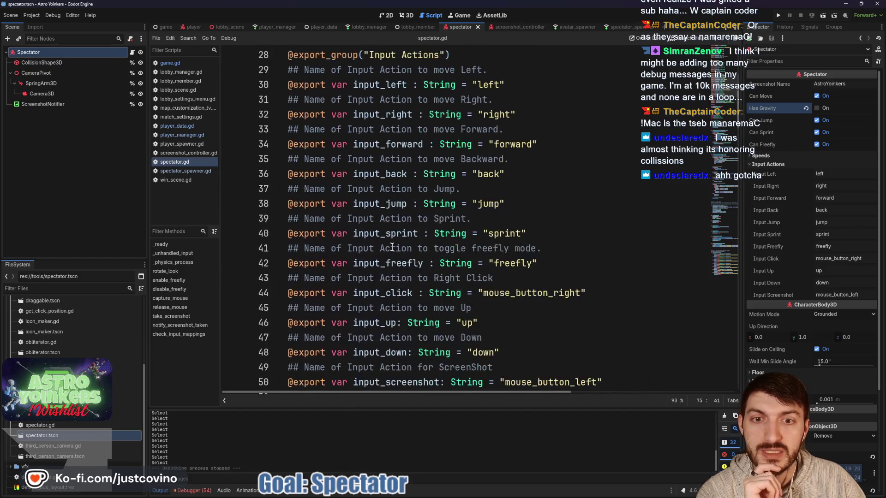
{"action": "scroll", "coordinate": [392, 246], "scroll_direction": "up", "scroll_amount": 2}
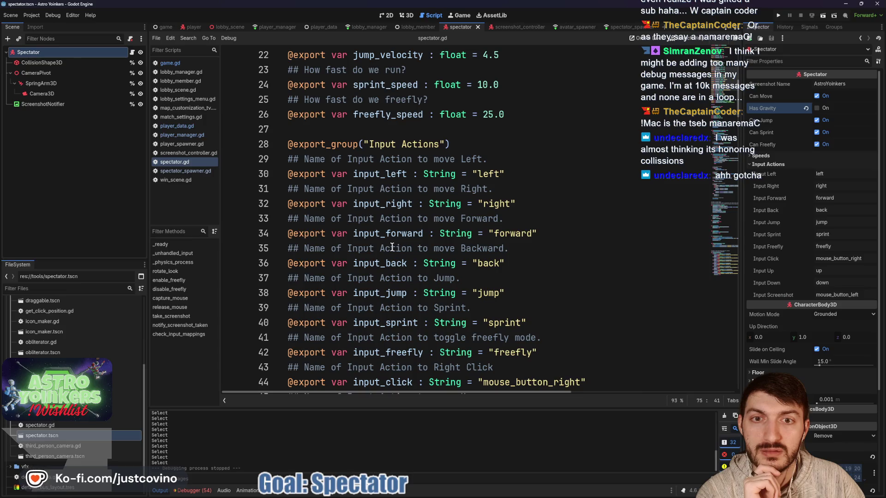
{"action": "scroll", "coordinate": [392, 246], "scroll_direction": "down", "scroll_amount": 4}
{"action": "left_click", "coordinate": [636, 293]}
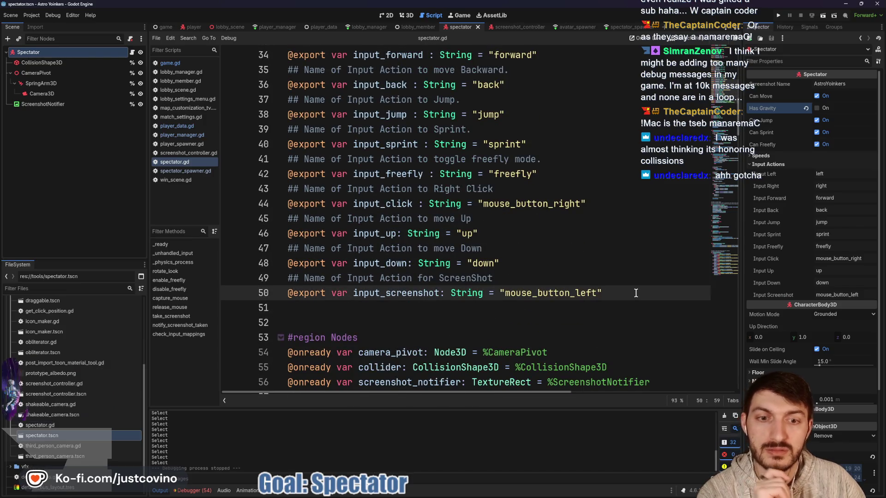
Add a comment line describing the input action for releasing the cursor
{"action": "key", "text": "Return"}
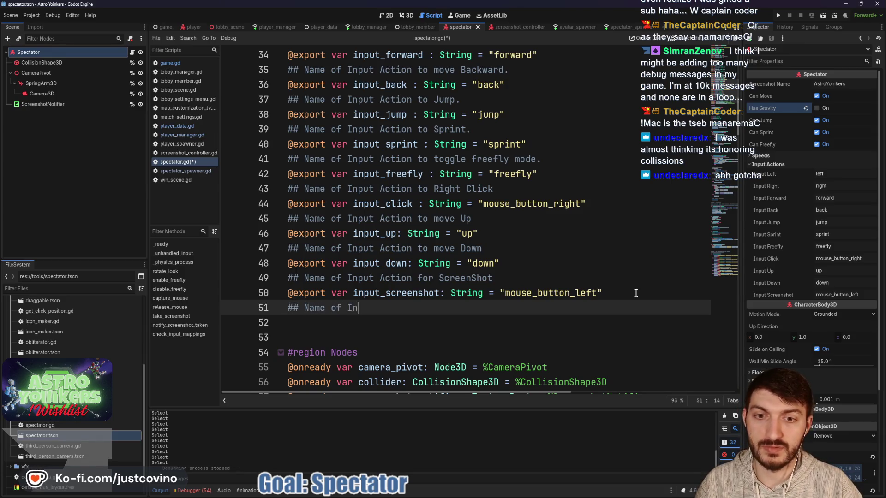
{"action": "type", "text": "ction for Re"}
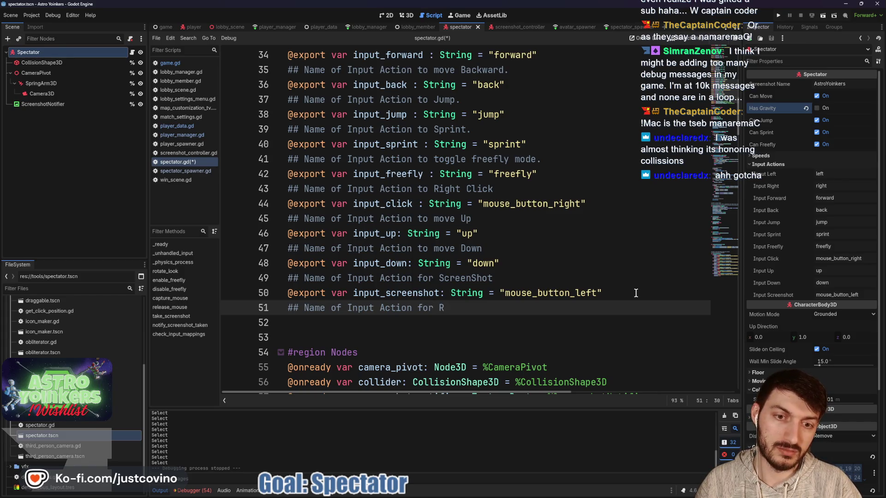
{"action": "type", "text": "leasing Cursor"}
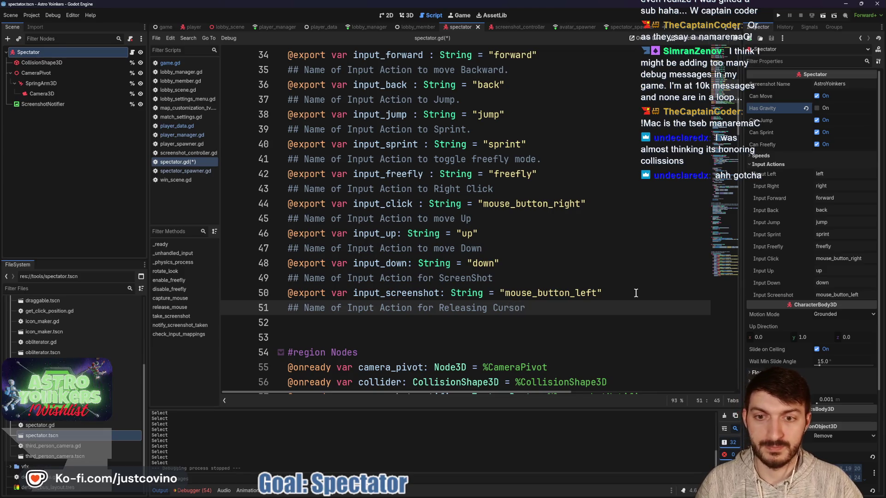
{"action": "key", "text": "BackSpace"}
{"action": "key", "text": "BackSpace"}
{"action": "key", "text": "BackSpace"}
{"action": "type", "text": "sor"}
{"action": "key", "text": "Return"}
{"action": "type", "text": "@export var input"}
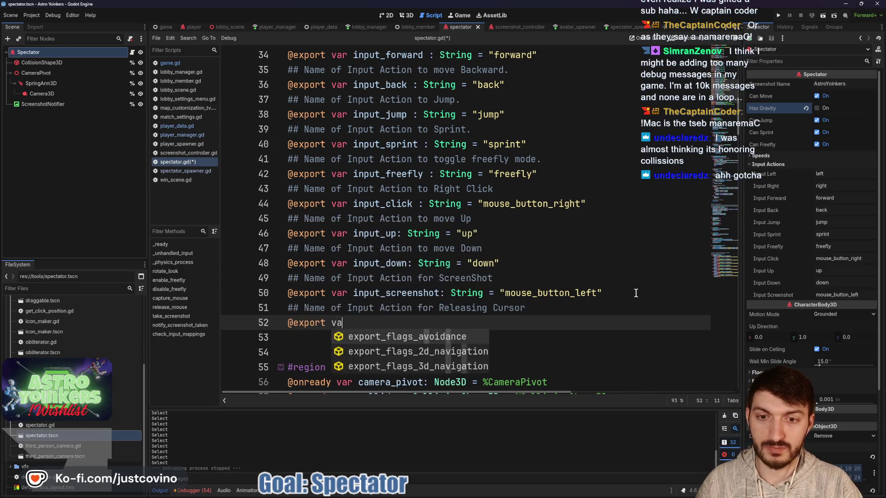
{"action": "type", "text": "_free"}
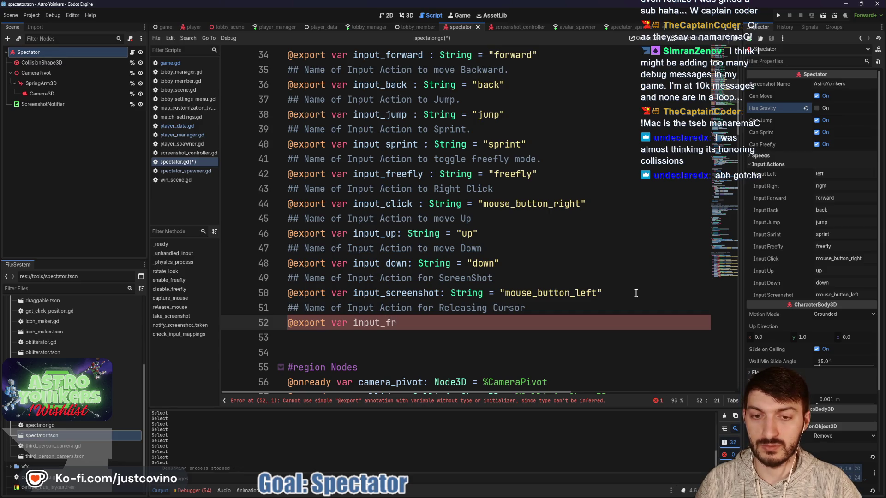
{"action": "type", "text": "_cursor: "}
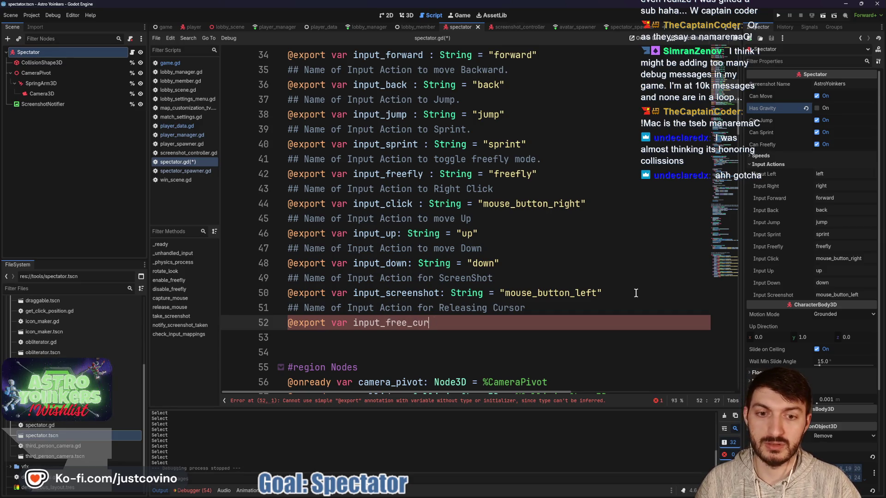
{"action": "type", "text": "String = \"a"}
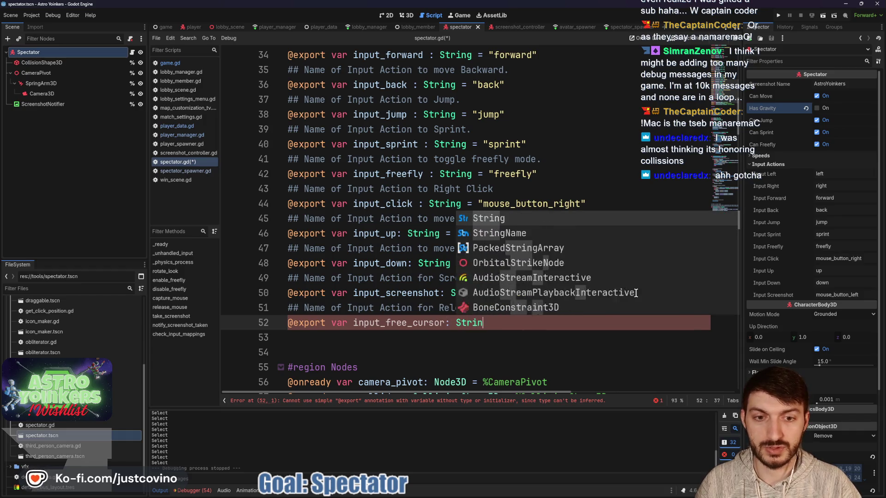
{"action": "type", "text": "lt\""}
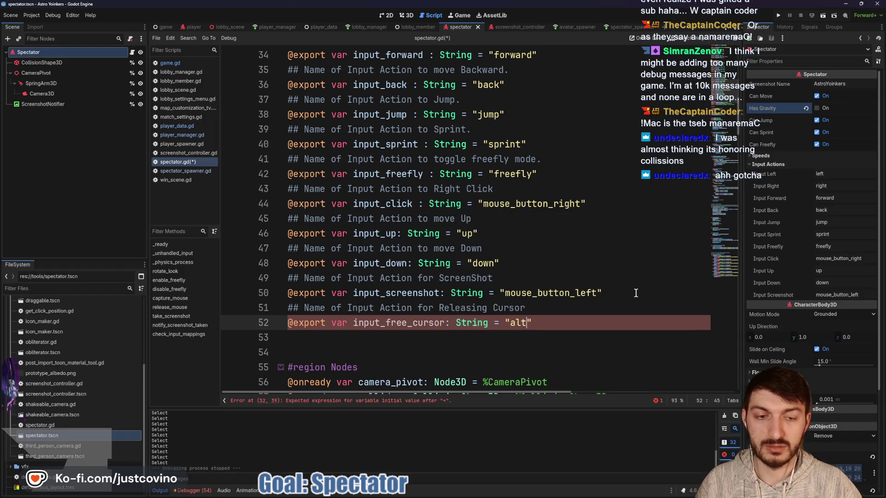
{"action": "key", "text": "ctrl+s"}
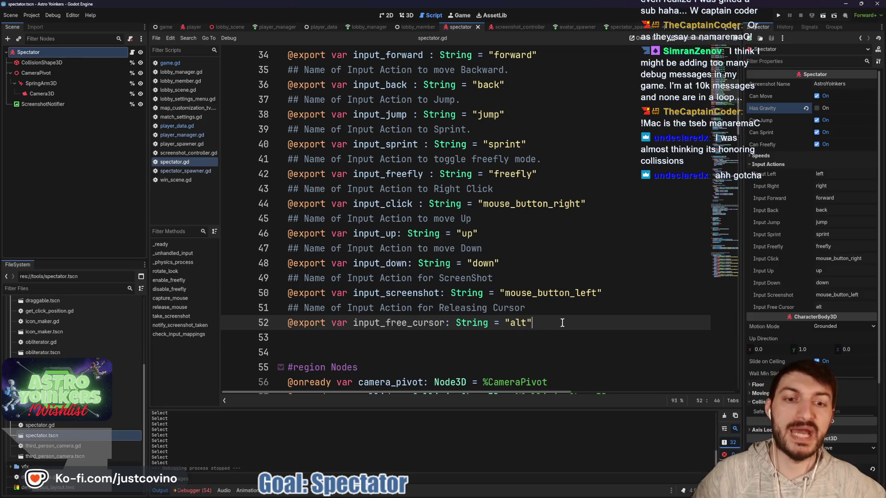
{"action": "scroll", "coordinate": [544, 309], "scroll_direction": "down", "scroll_amount": 15}
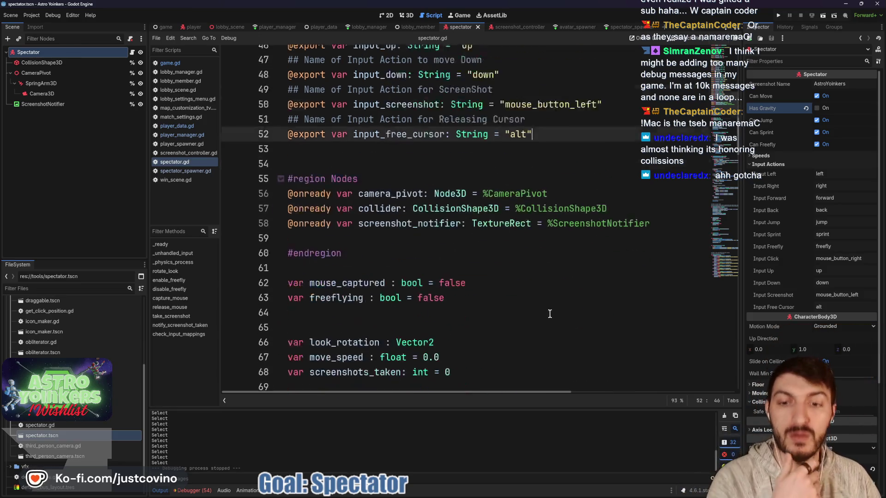
{"action": "scroll", "coordinate": [460, 240], "scroll_direction": "down", "scroll_amount": 6}
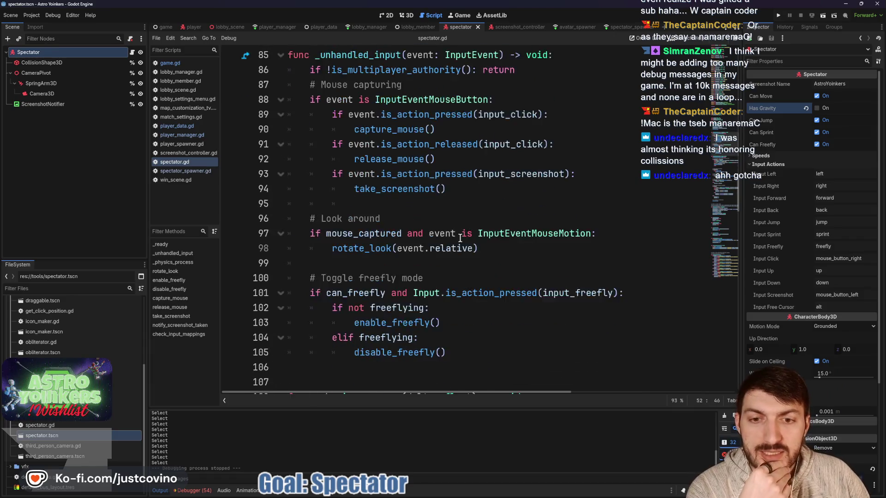
{"action": "scroll", "coordinate": [460, 239], "scroll_direction": "up", "scroll_amount": 8}
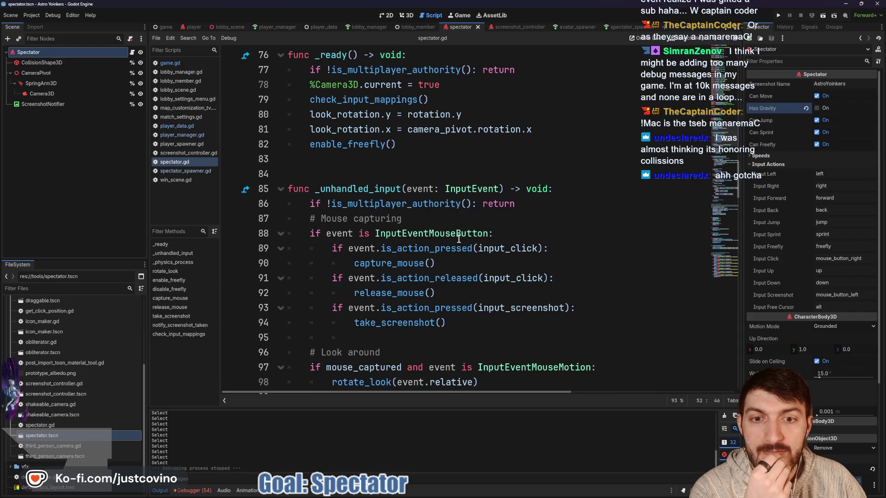
{"action": "scroll", "coordinate": [353, 238], "scroll_direction": "down", "scroll_amount": 1}
{"action": "scroll", "coordinate": [352, 238], "scroll_direction": "down", "scroll_amount": 1}
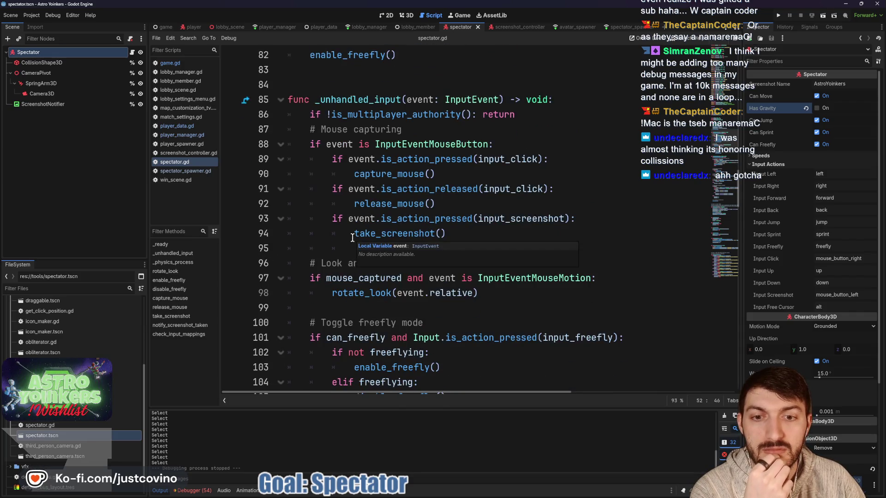
{"action": "scroll", "coordinate": [350, 284], "scroll_direction": "down", "scroll_amount": 2}
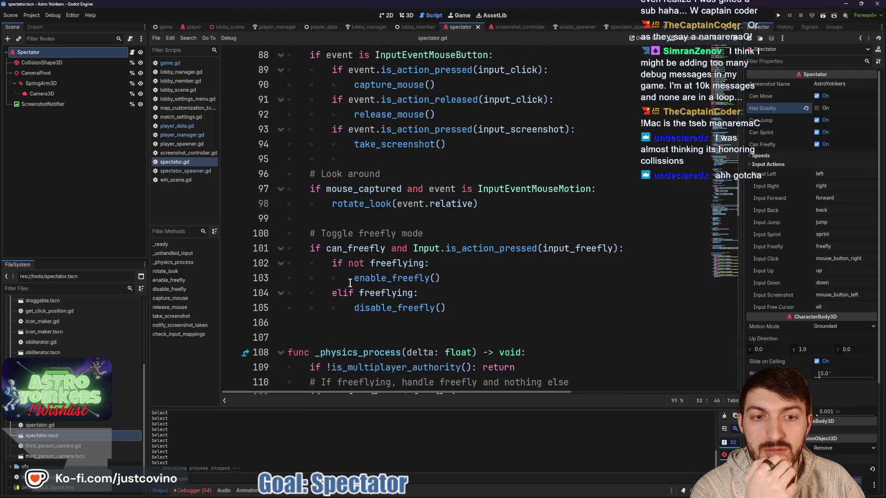
{"action": "scroll", "coordinate": [351, 268], "scroll_direction": "down", "scroll_amount": 6}
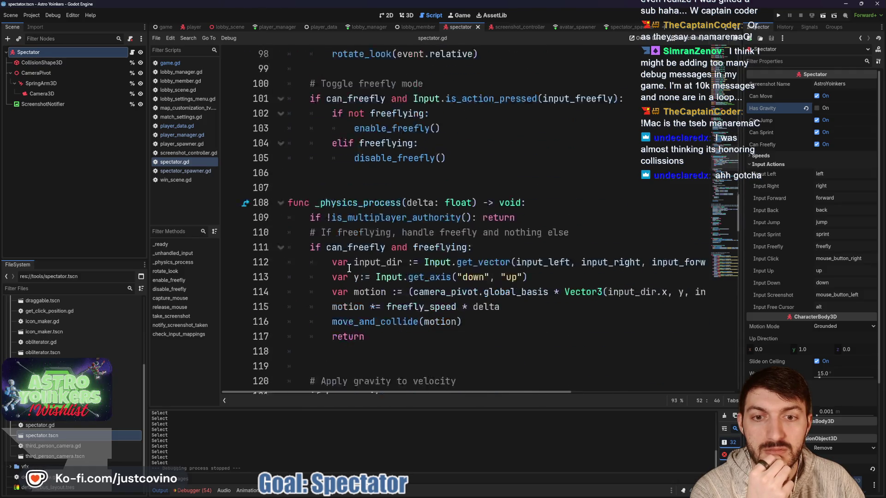
{"action": "scroll", "coordinate": [349, 268], "scroll_direction": "down", "scroll_amount": 16}
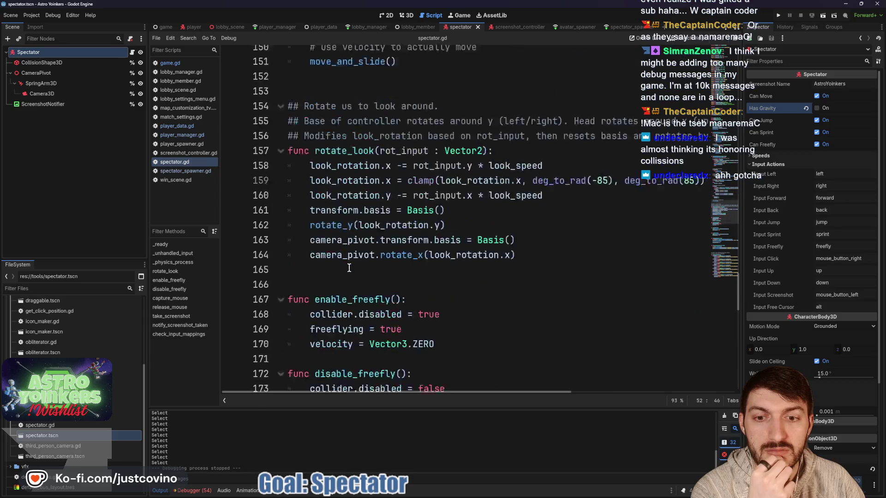
{"action": "scroll", "coordinate": [349, 268], "scroll_direction": "down", "scroll_amount": 5}
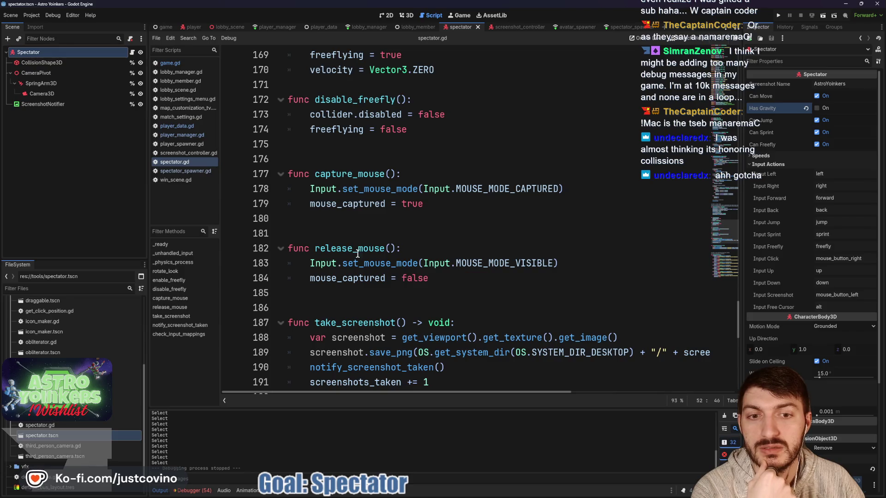
{"action": "double_click", "coordinate": [340, 250]}
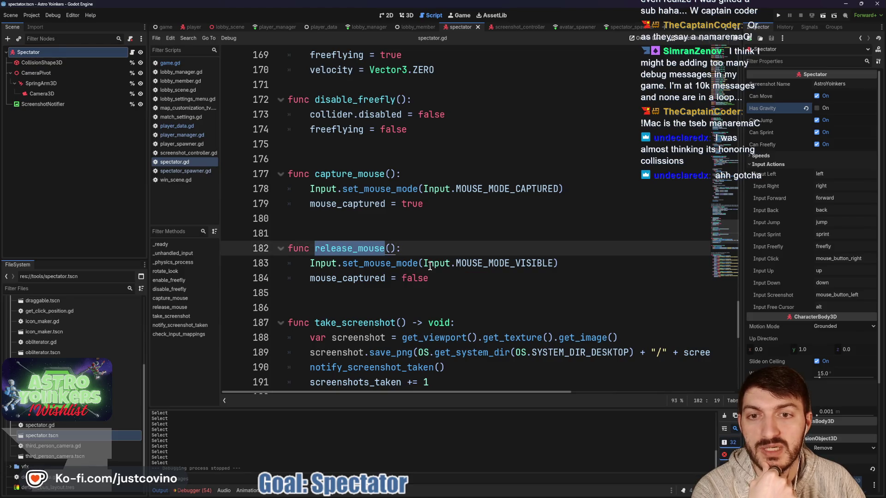
{"action": "double_click", "coordinate": [357, 174]}
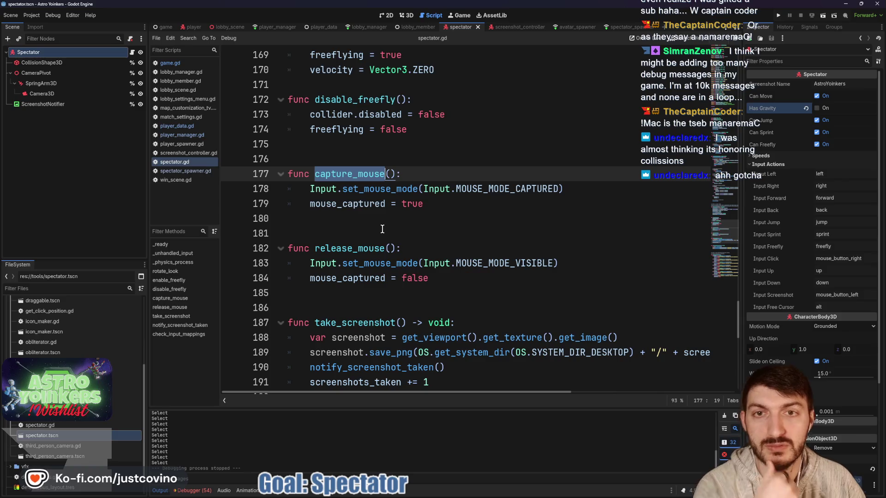
{"action": "key", "text": "ctrl+f"}
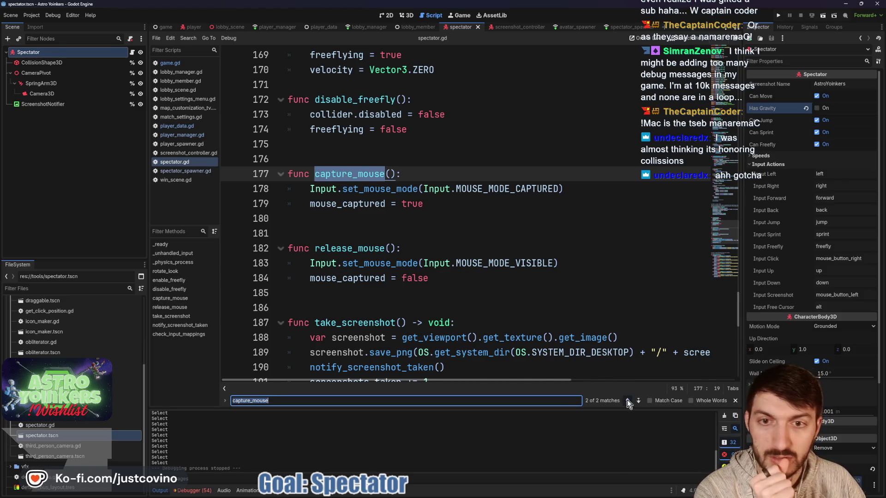
{"action": "left_click", "coordinate": [627, 401]}
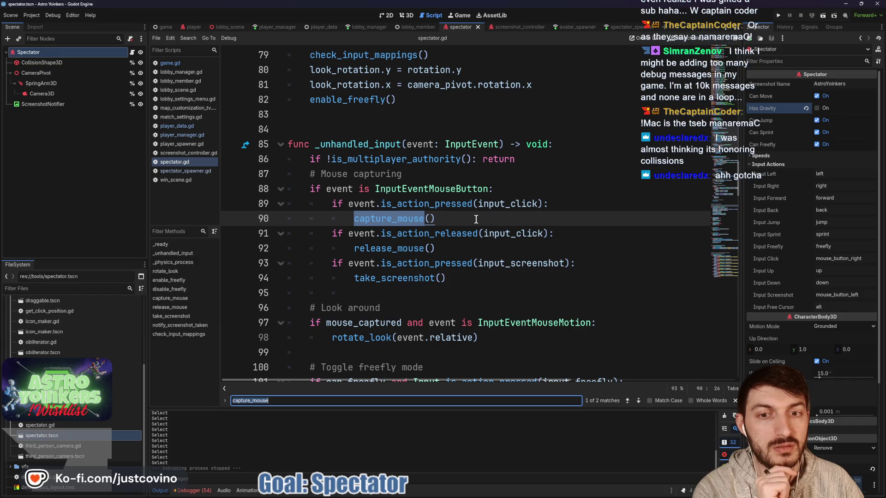
{"action": "left_click", "coordinate": [480, 223]}
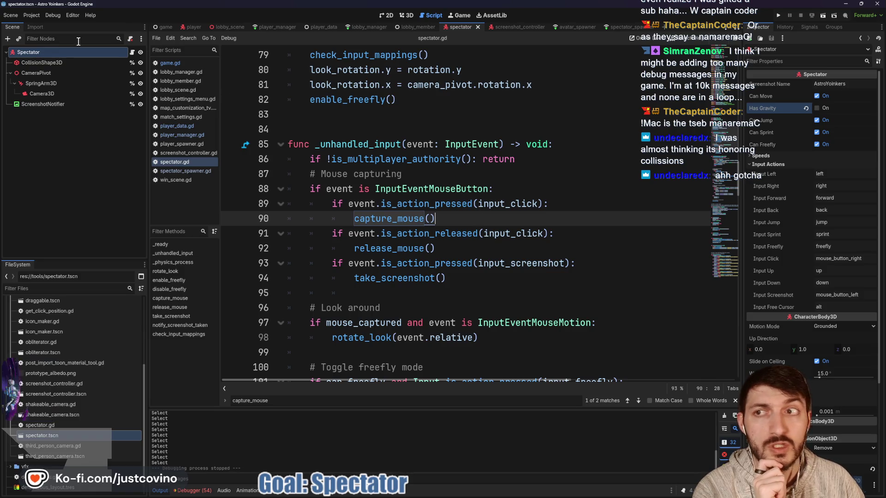
{"action": "left_click", "coordinate": [29, 18]}
{"action": "left_click", "coordinate": [46, 24]}
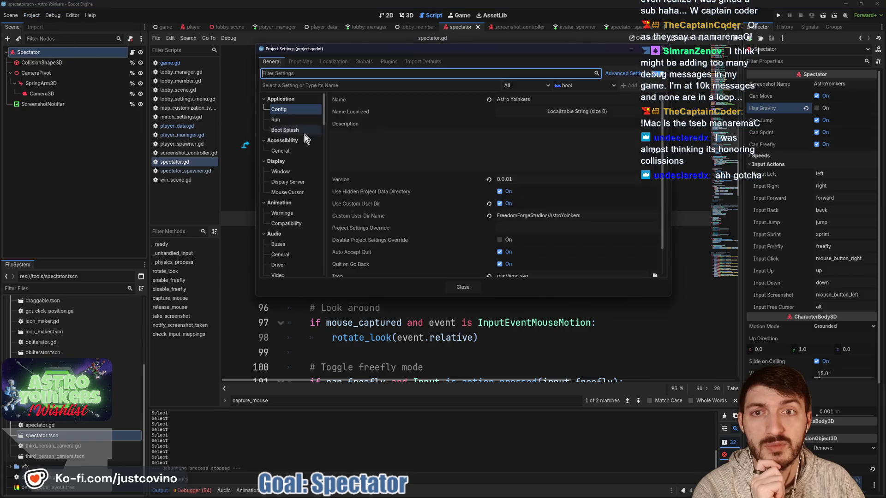
{"action": "left_click", "coordinate": [311, 62]}
{"action": "scroll", "coordinate": [318, 139], "scroll_direction": "down", "scroll_amount": 1}
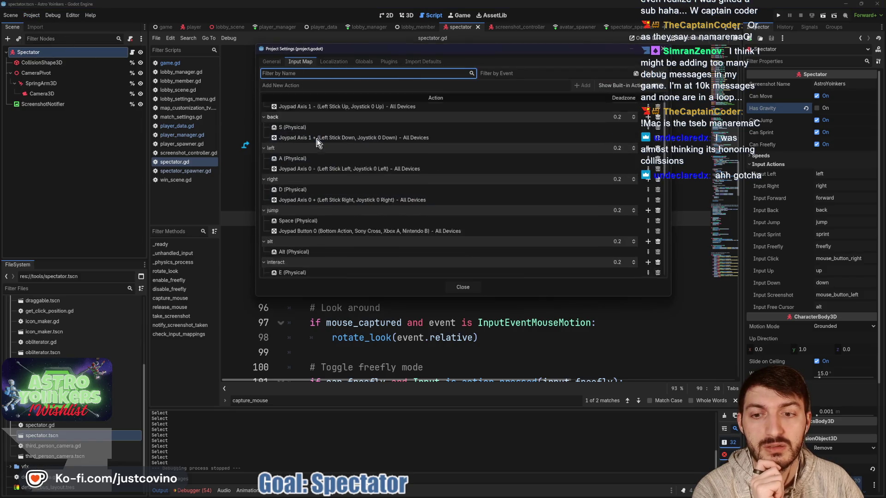
{"action": "scroll", "coordinate": [317, 142], "scroll_direction": "down", "scroll_amount": 5}
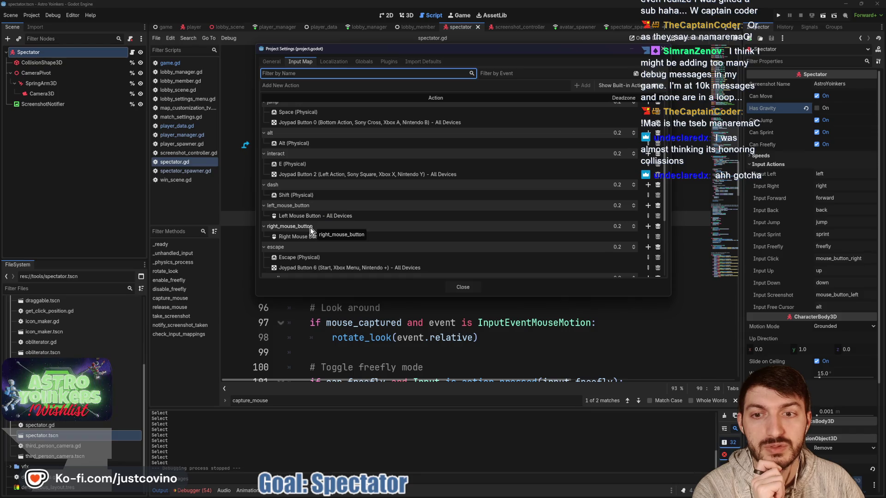
{"action": "left_click", "coordinate": [467, 290]}
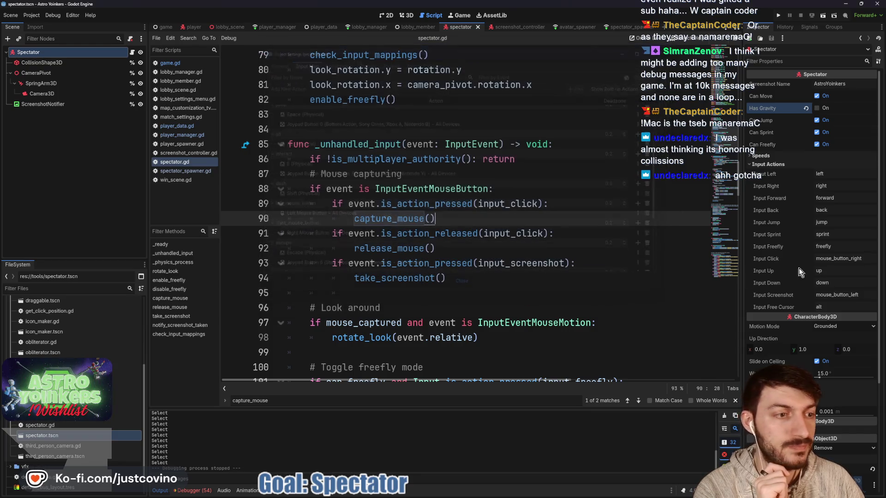
Set Input Click to right_mouse_button and Input Screenshot to left_mouse_button, then save the scene
{"action": "left_click", "coordinate": [871, 256]}
{"action": "type", "text": "right_mouse"}
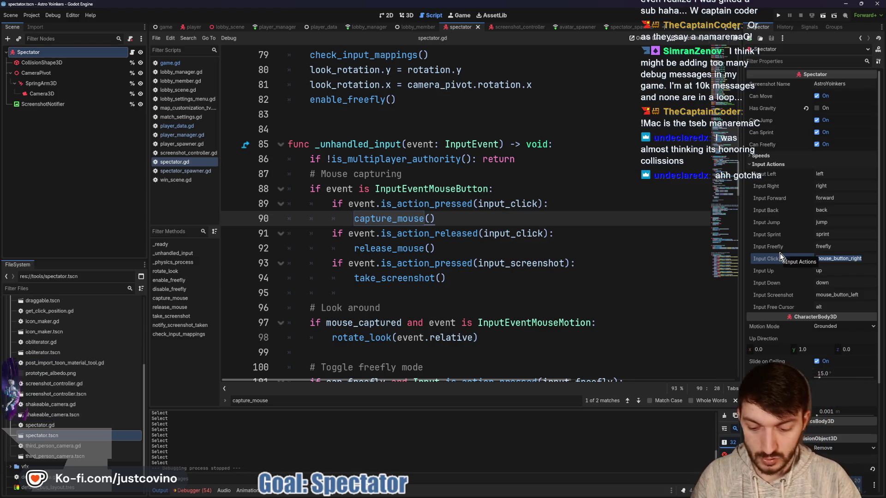
{"action": "type", "text": "_button"}
{"action": "left_click", "coordinate": [796, 297]}
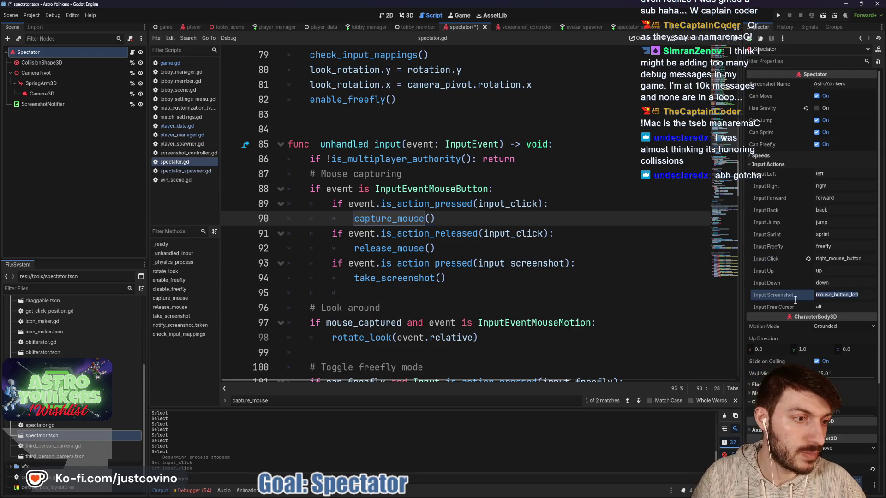
{"action": "type", "text": "left_m"}
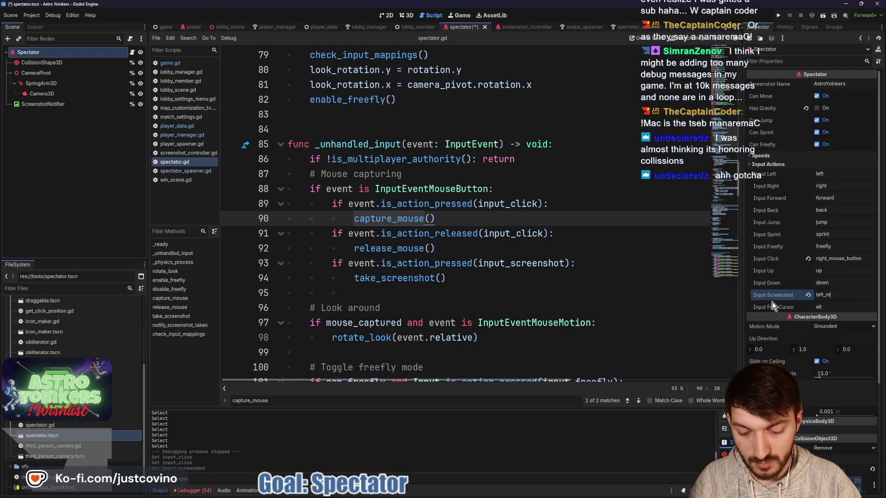
{"action": "left_click", "coordinate": [595, 278]}
{"action": "key", "text": "ctrl+s"}
Delete the input_free_cursor comment and export lines, save, and run the game
{"action": "scroll", "coordinate": [437, 263], "scroll_direction": "up", "scroll_amount": 5}
{"action": "scroll", "coordinate": [436, 263], "scroll_direction": "up", "scroll_amount": 10}
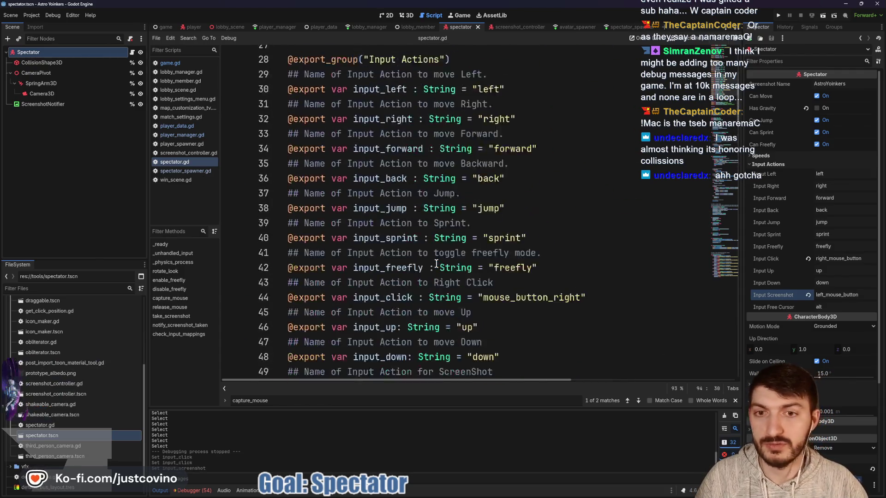
{"action": "scroll", "coordinate": [548, 226], "scroll_direction": "down", "scroll_amount": 5}
{"action": "mouse_move", "coordinate": [547, 226]}
{"action": "left_mouse_down"}
{"action": "mouse_move", "coordinate": [288, 228]}
{"action": "mouse_move", "coordinate": [282, 214]}
{"action": "left_mouse_up"}
{"action": "key", "text": "BackSpace"}
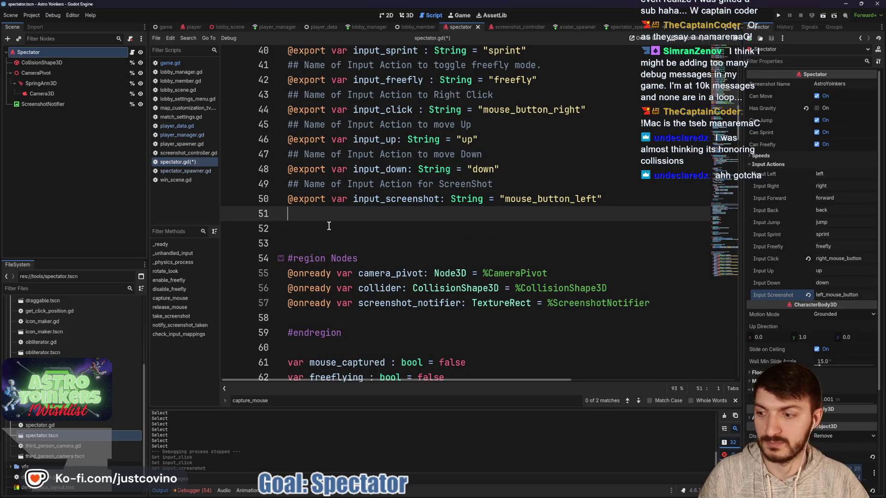
{"action": "key", "text": "BackSpace"}
{"action": "key", "text": "ctrl+s"}
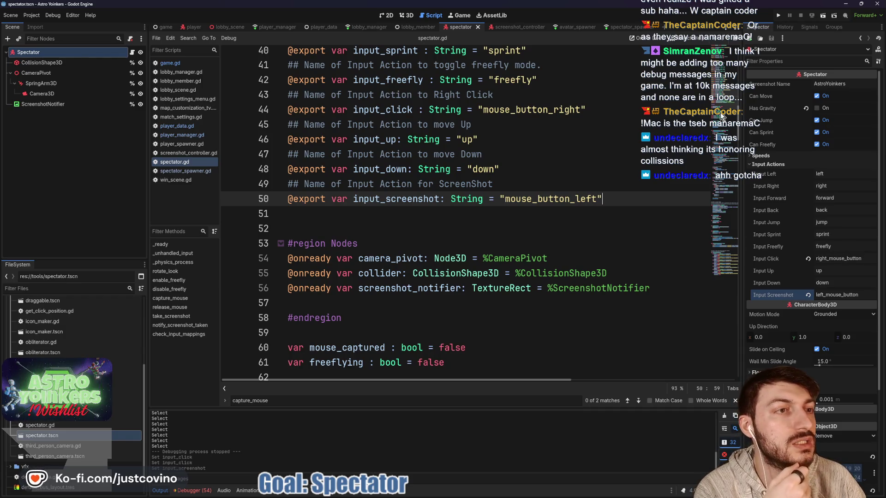
{"action": "left_click", "coordinate": [779, 18]}
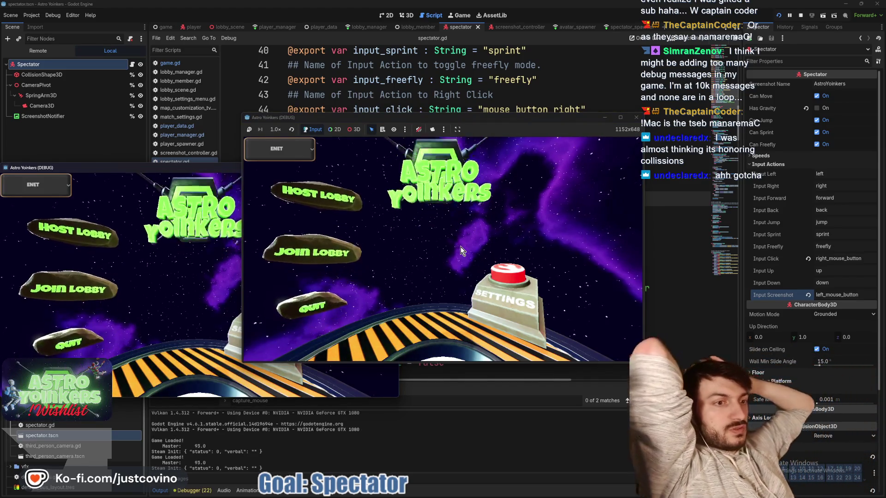
Host a private lobby, run the spectate console command, and right-drag to look around
{"action": "left_click", "coordinate": [360, 210]}
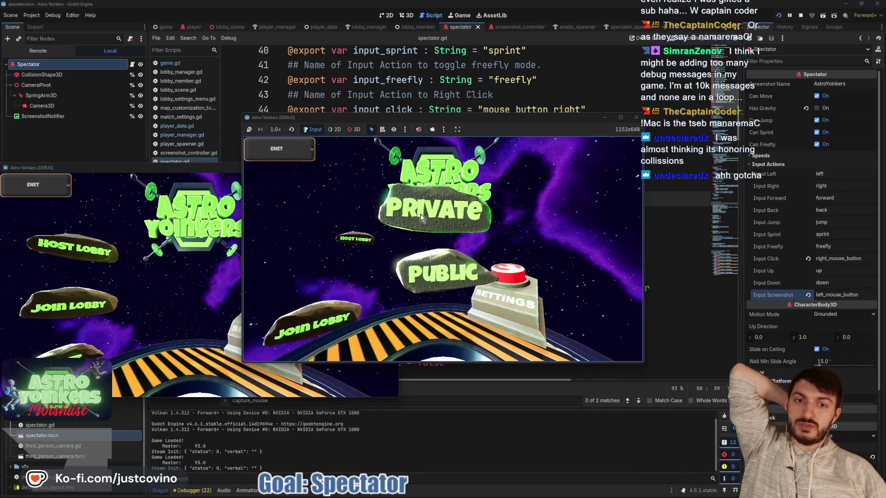
{"action": "left_click", "coordinate": [421, 218]}
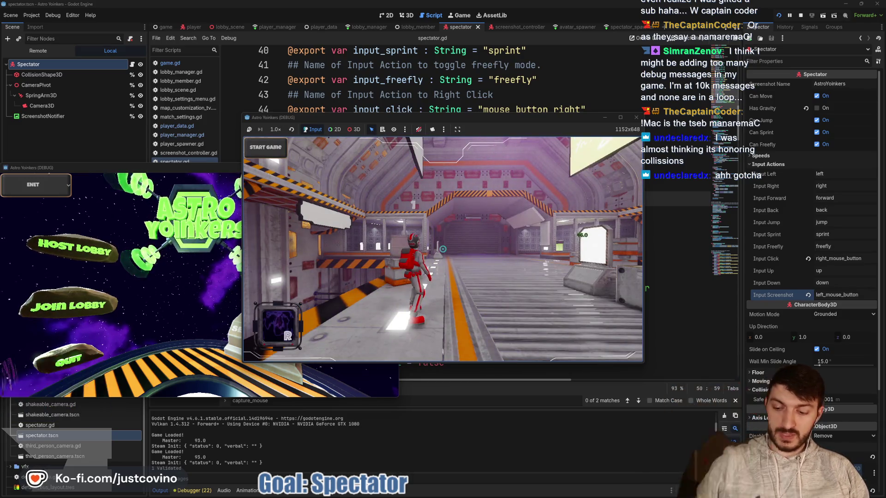
{"action": "type", "text": "speca"}
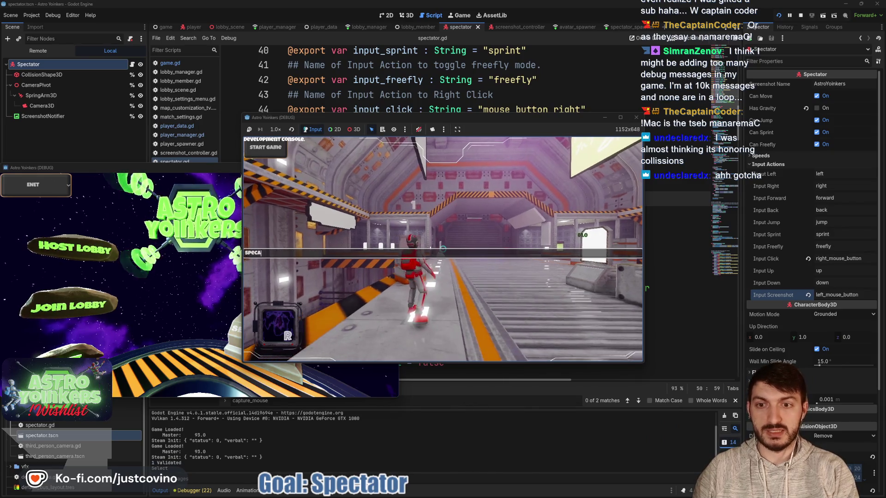
{"action": "type", "text": "ate"}
{"action": "key", "text": "Return"}
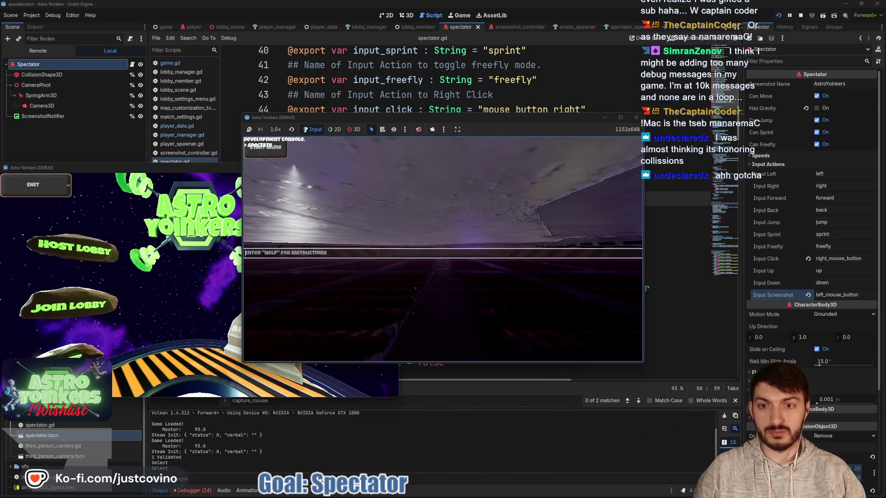
{"action": "key", "text": "grave"}
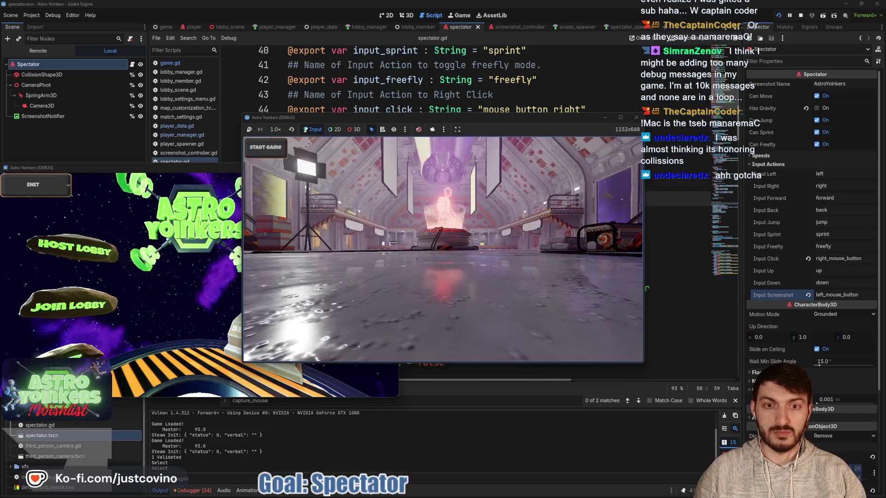
{"action": "right_click", "coordinate": [450, 255]}
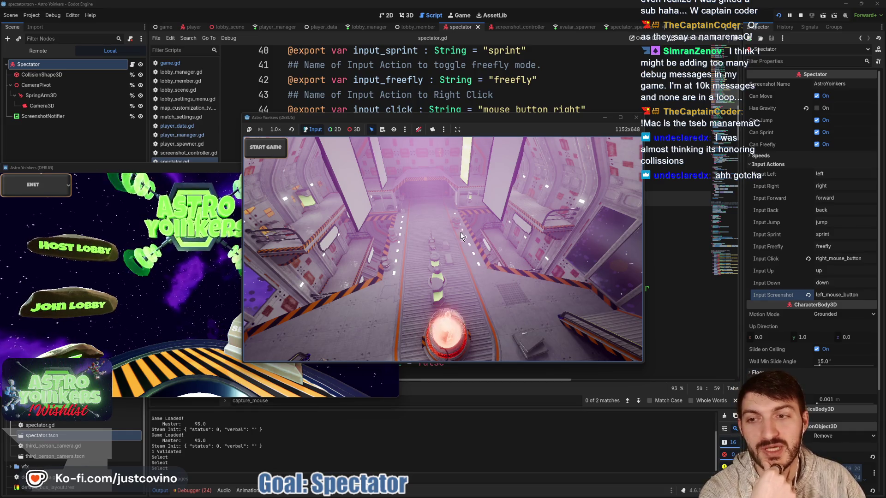
Join a listed lobby from the second instance, walk and jump, then place both windows side by side
{"action": "left_click", "coordinate": [89, 303]}
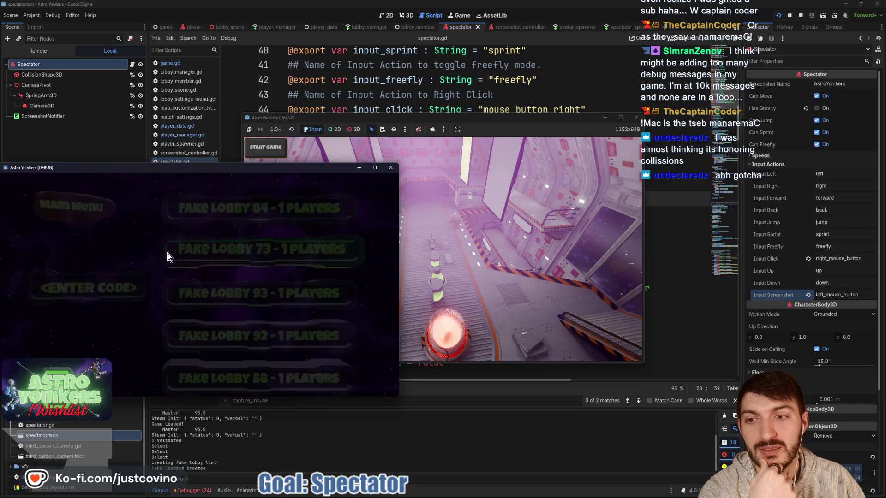
{"action": "left_click", "coordinate": [236, 262]}
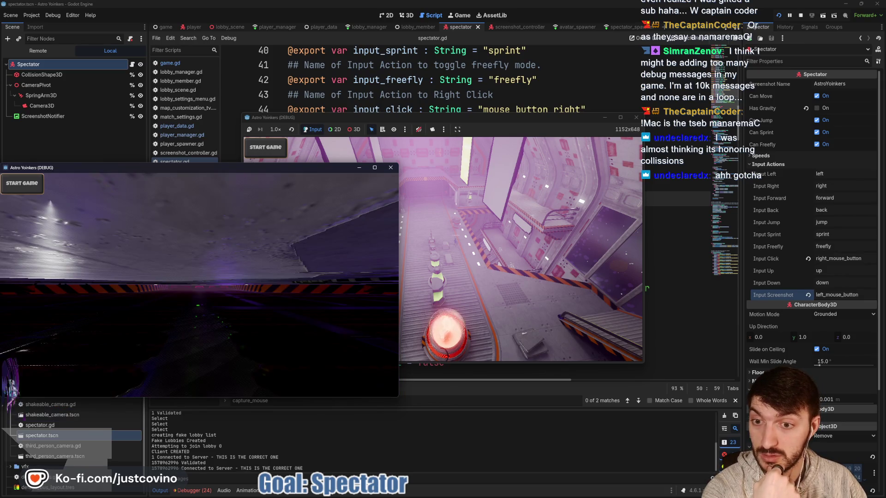
{"action": "key", "text": "w"}
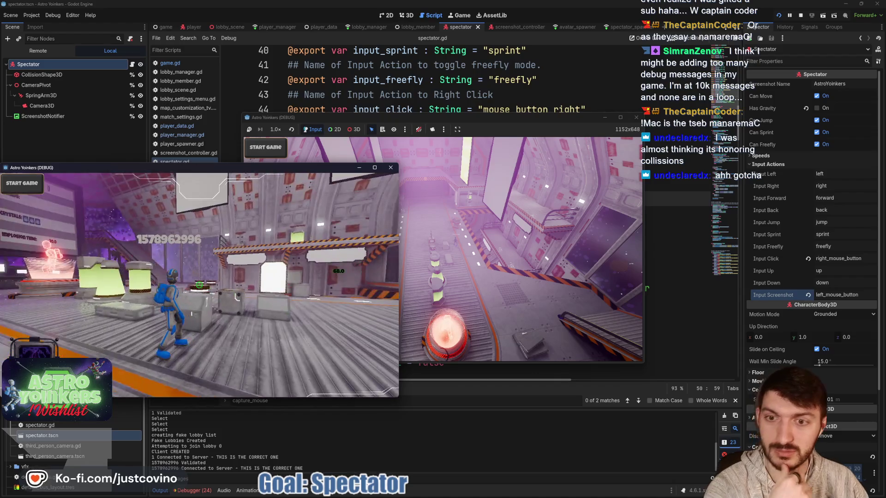
{"action": "key", "text": "space"}
{"action": "key", "text": "w"}
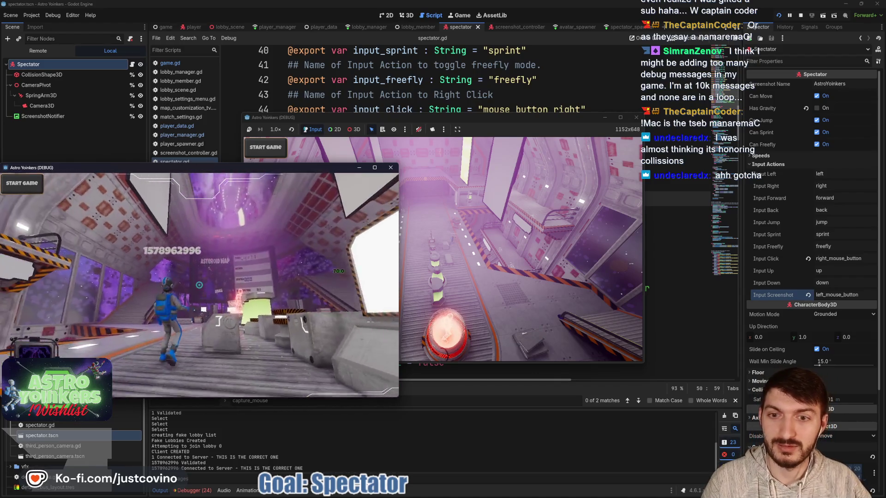
{"action": "mouse_move", "coordinate": [118, 168]}
{"action": "left_mouse_down"}
{"action": "mouse_move", "coordinate": [573, 177]}
{"action": "mouse_move", "coordinate": [561, 169]}
{"action": "left_mouse_up"}
{"action": "mouse_move", "coordinate": [562, 119]}
{"action": "left_mouse_down"}
{"action": "mouse_move", "coordinate": [330, 125]}
{"action": "mouse_move", "coordinate": [310, 323]}
{"action": "mouse_move", "coordinate": [301, 147]}
{"action": "left_mouse_up"}
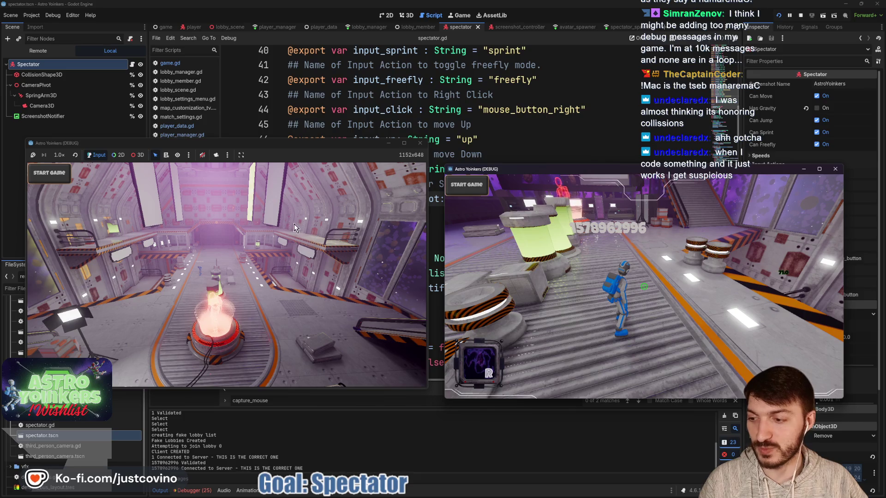
Fly the spectator camera forward, around the pedestal and up above the conveyor, then free the mouse
{"action": "left_click", "coordinate": [288, 194]}
{"action": "key", "text": "w"}
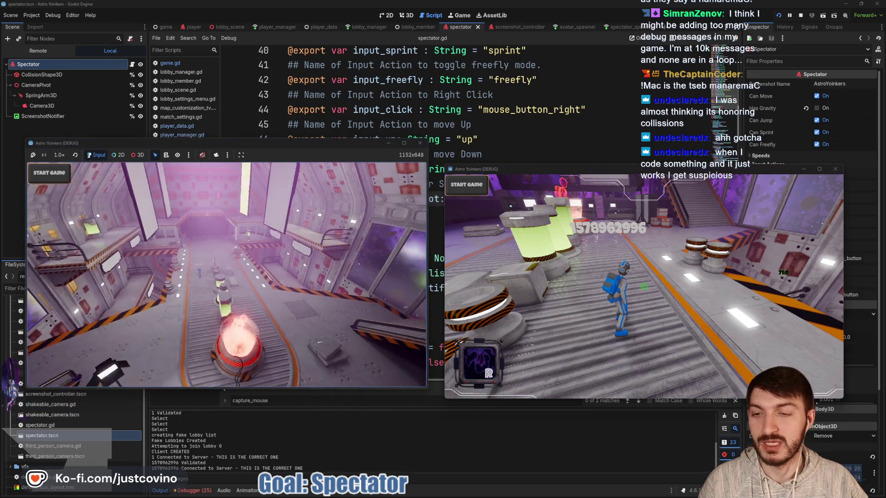
{"action": "key", "text": "s"}
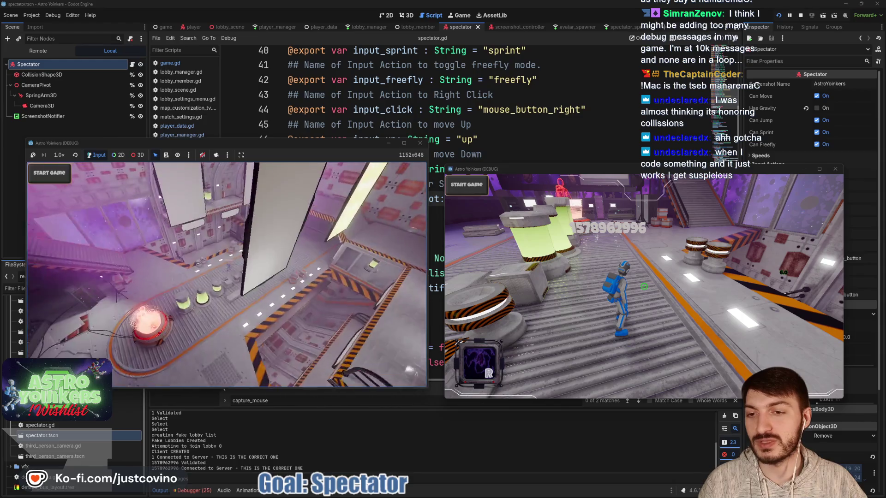
{"action": "key", "text": "s"}
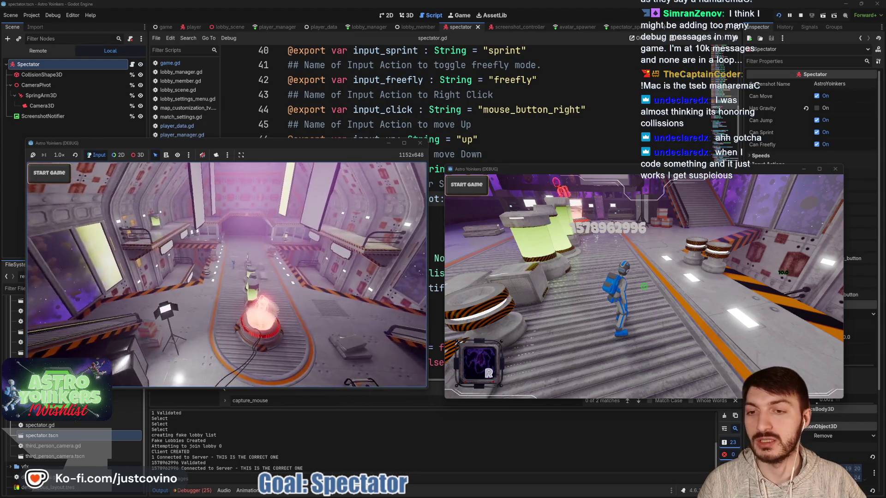
{"action": "key", "text": "s"}
{"action": "key", "text": "Escape"}
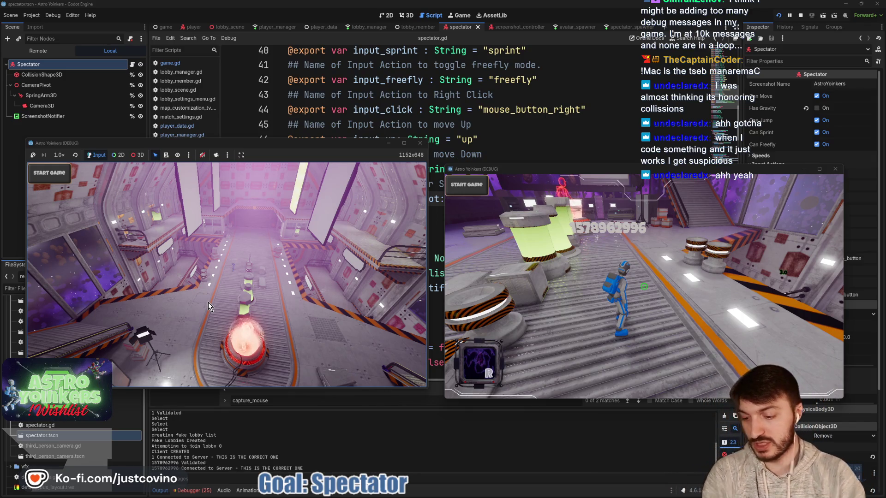
Submit PLAYER in the game's development console, then stop both running instances with F8
{"action": "key", "text": "grave"}
{"action": "type", "text": "player"}
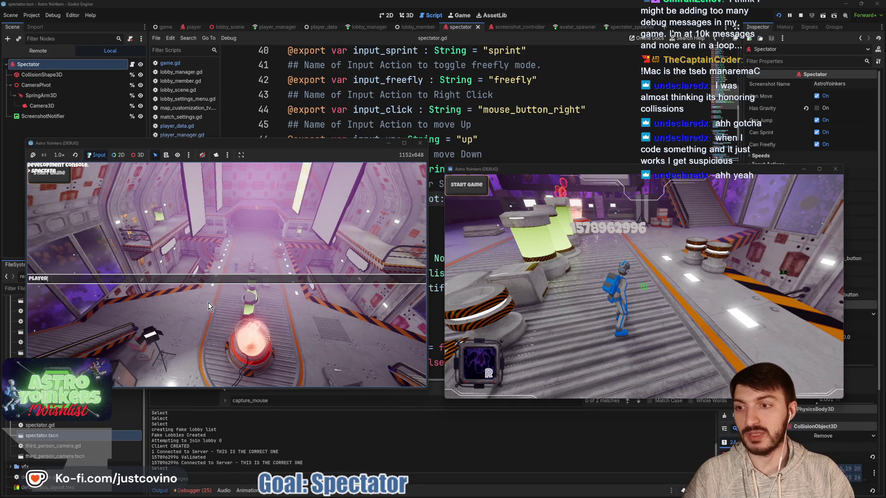
{"action": "key", "text": "Return"}
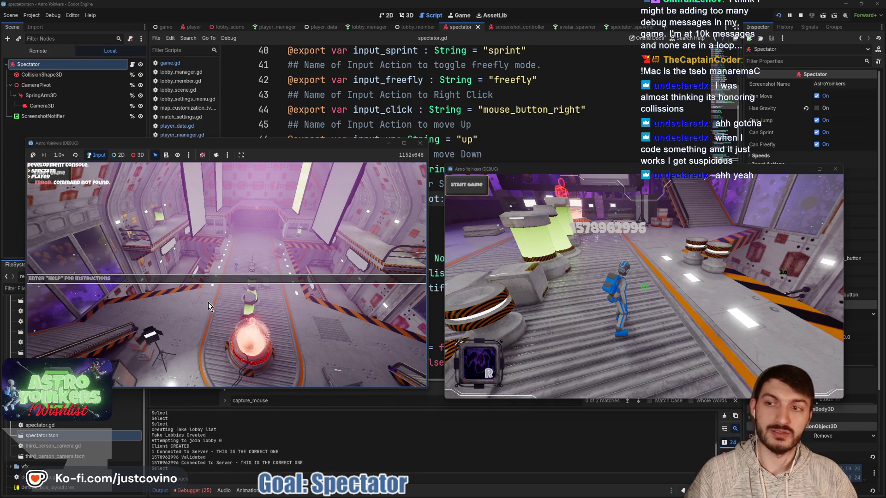
{"action": "key", "text": "Escape"}
{"action": "key", "text": "Escape"}
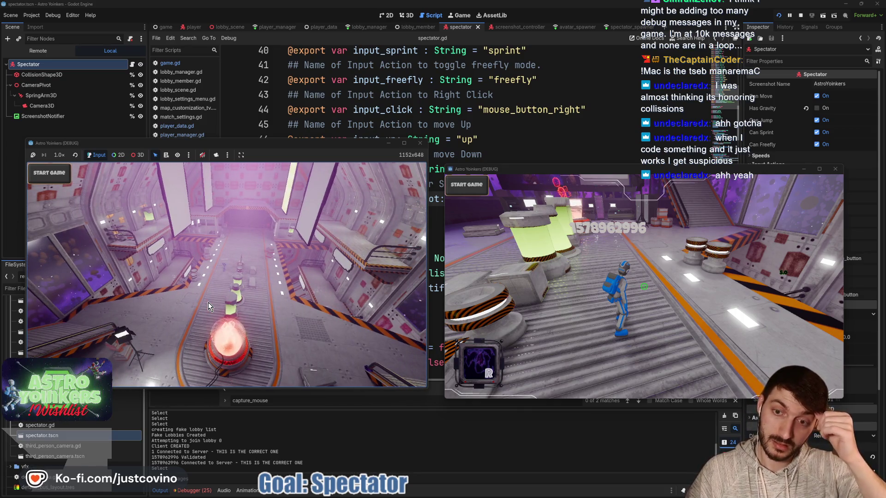
{"action": "key", "text": "F8"}
{"action": "left_click", "coordinate": [462, 226]}
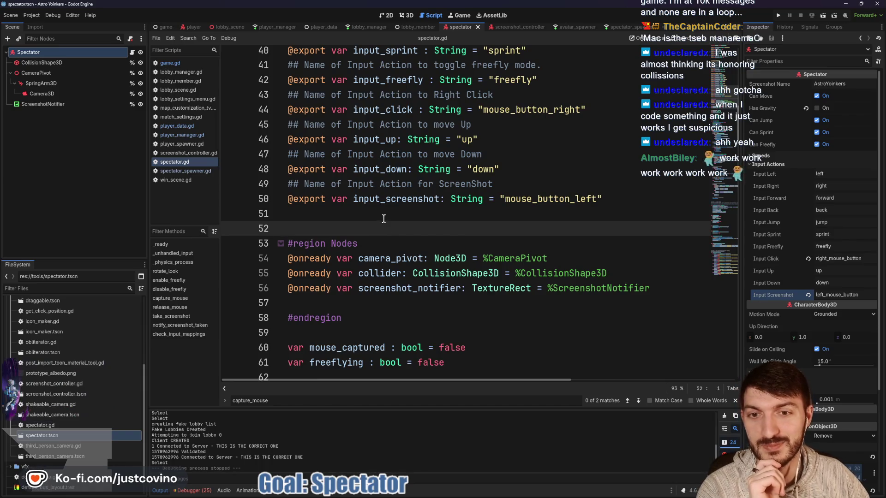
Save, then delete the empty line 62 after the freeflying variable in spectator.gd
{"action": "key", "text": "ctrl+s"}
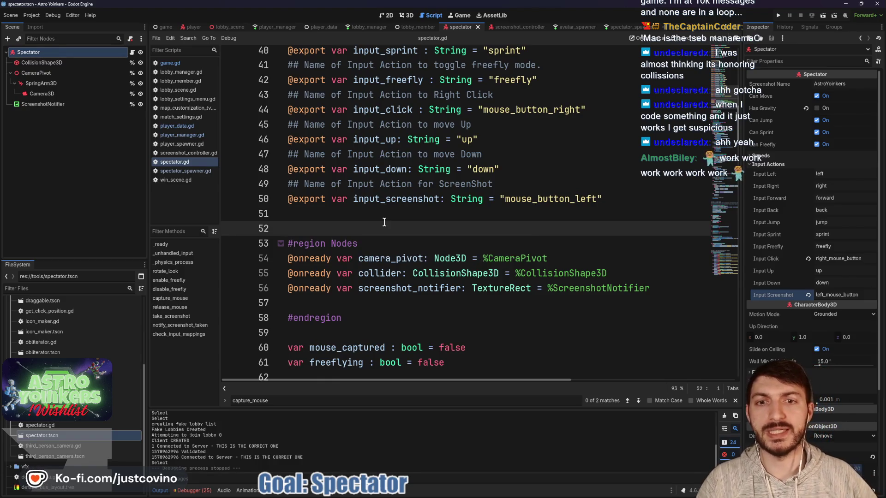
{"action": "scroll", "coordinate": [393, 226], "scroll_direction": "down", "scroll_amount": 3}
{"action": "left_click", "coordinate": [349, 169]}
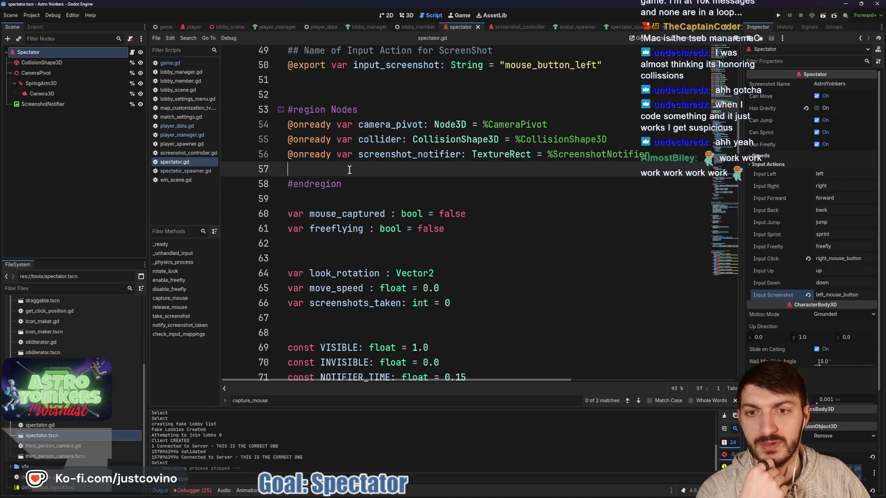
{"action": "scroll", "coordinate": [358, 212], "scroll_direction": "down", "scroll_amount": 3}
{"action": "left_click", "coordinate": [315, 116]}
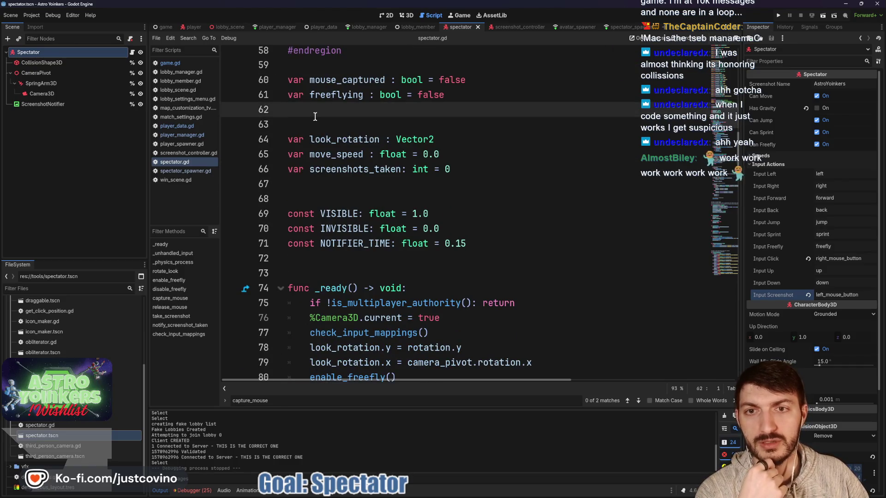
{"action": "key", "text": "BackSpace"}
Scroll through spectator.gd and switch to the player_manager.gd script
{"action": "scroll", "coordinate": [319, 118], "scroll_direction": "down", "scroll_amount": 1}
{"action": "scroll", "coordinate": [362, 161], "scroll_direction": "up", "scroll_amount": 2}
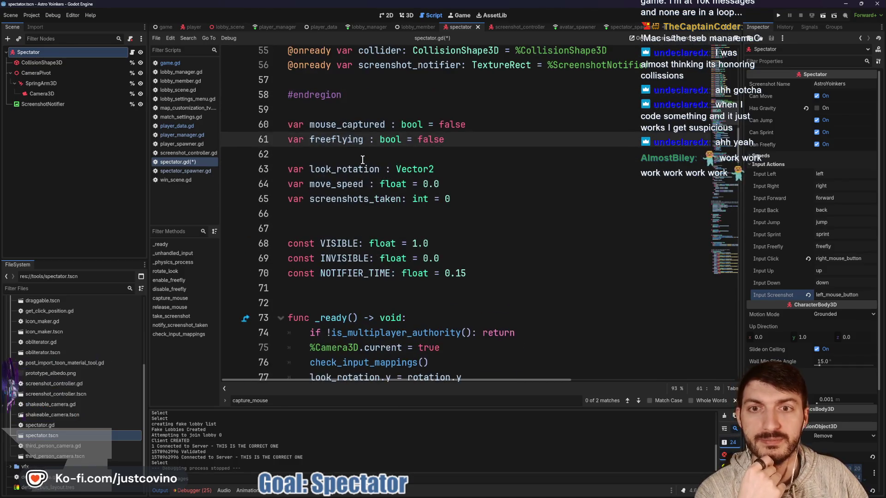
{"action": "scroll", "coordinate": [368, 162], "scroll_direction": "down", "scroll_amount": 2}
{"action": "scroll", "coordinate": [368, 162], "scroll_direction": "down", "scroll_amount": 2}
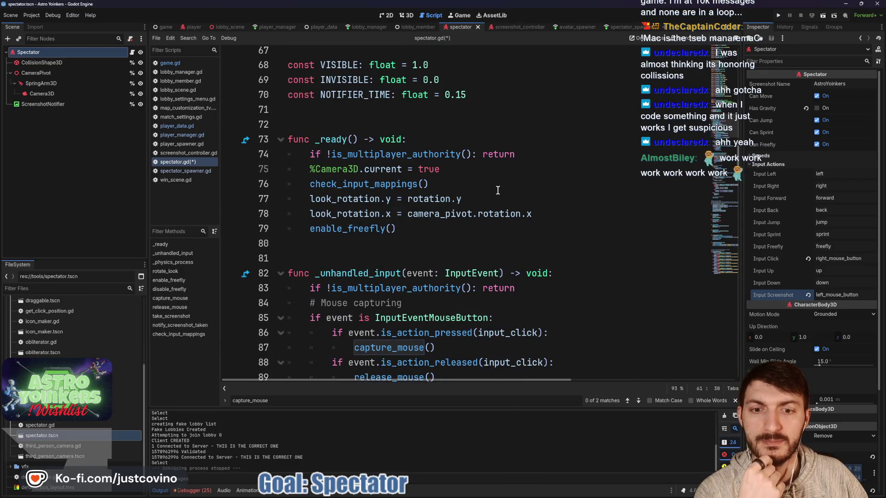
{"action": "scroll", "coordinate": [494, 188], "scroll_direction": "down", "scroll_amount": 1}
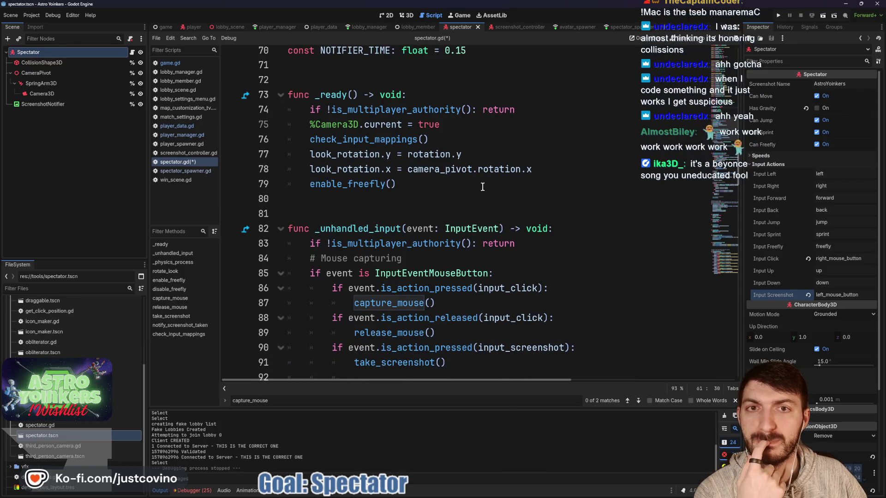
{"action": "left_click", "coordinate": [279, 27]}
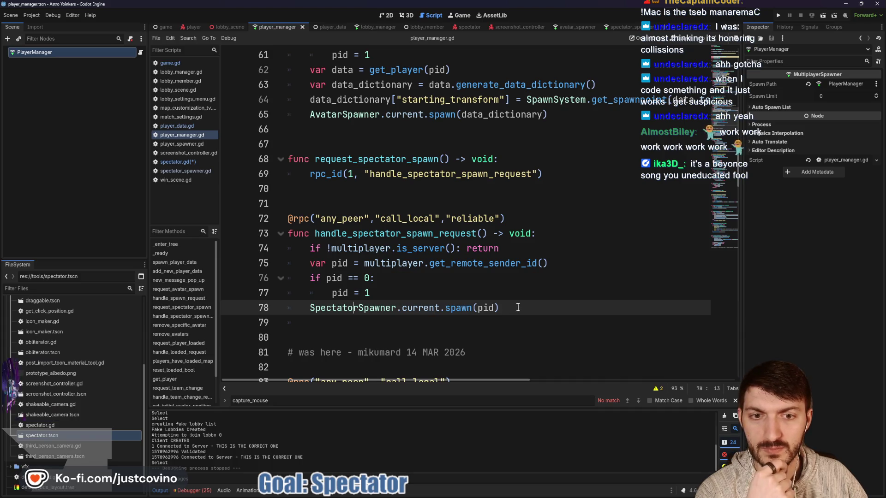
Review the spectator spawn request code around lines 65-66 in player_manager.gd
{"action": "scroll", "coordinate": [510, 304], "scroll_direction": "up", "scroll_amount": 2}
{"action": "scroll", "coordinate": [510, 305], "scroll_direction": "up", "scroll_amount": 1}
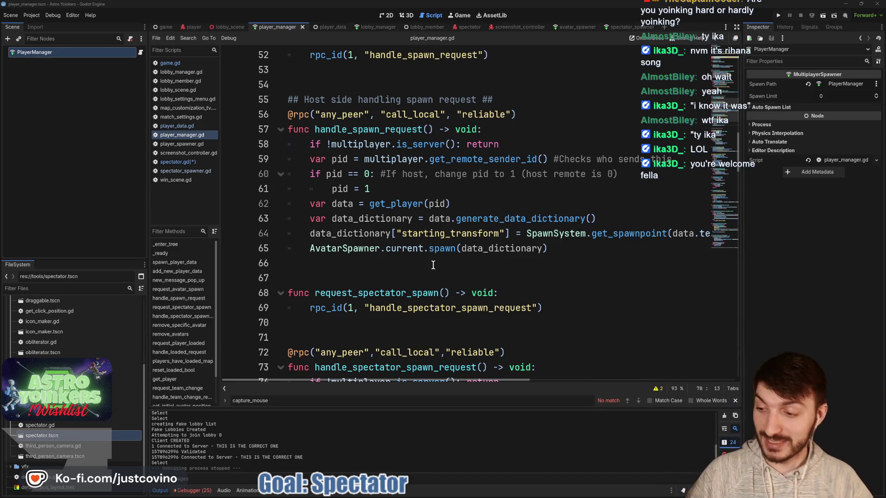
{"action": "left_click", "coordinate": [428, 252]}
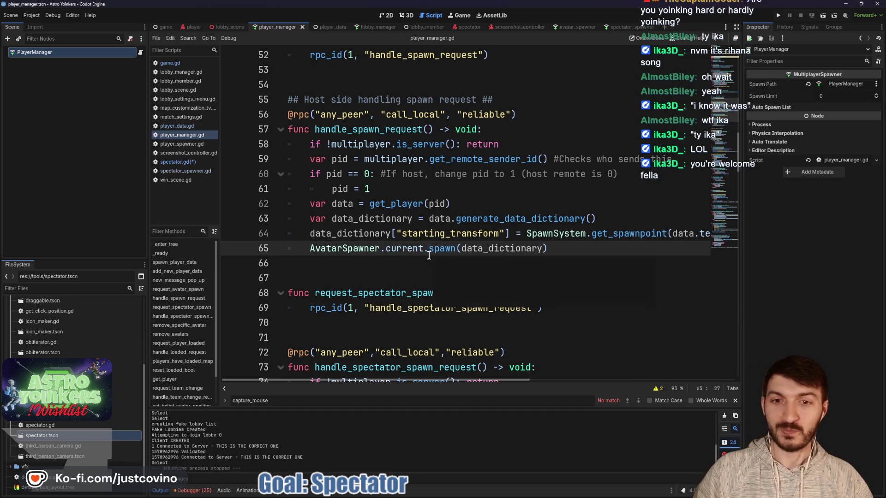
{"action": "key", "text": "Down"}
{"action": "key", "text": "Down"}
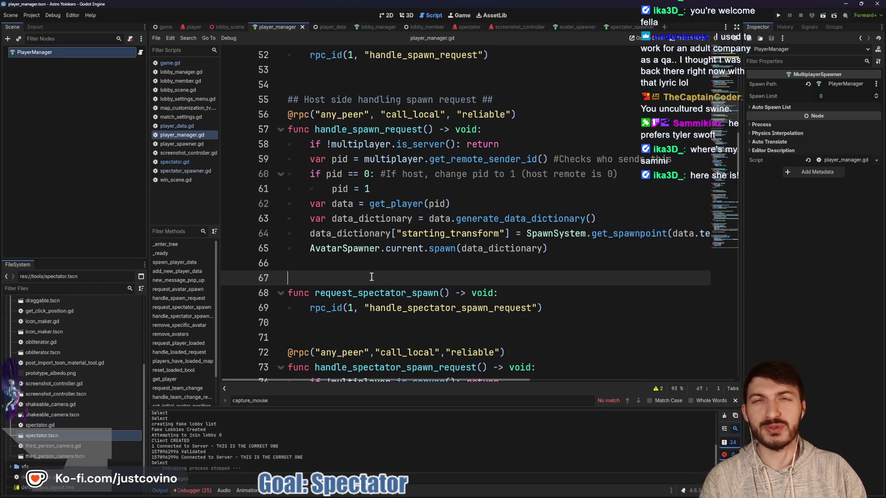
{"action": "left_click", "coordinate": [367, 264]}
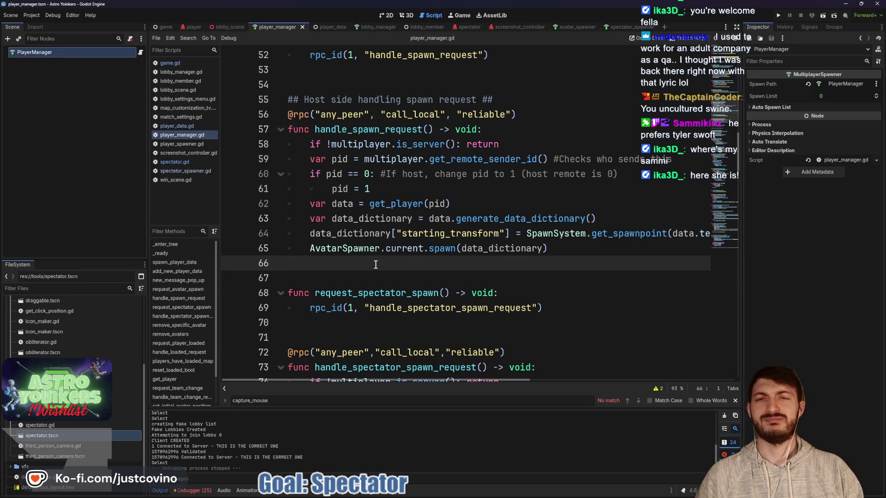